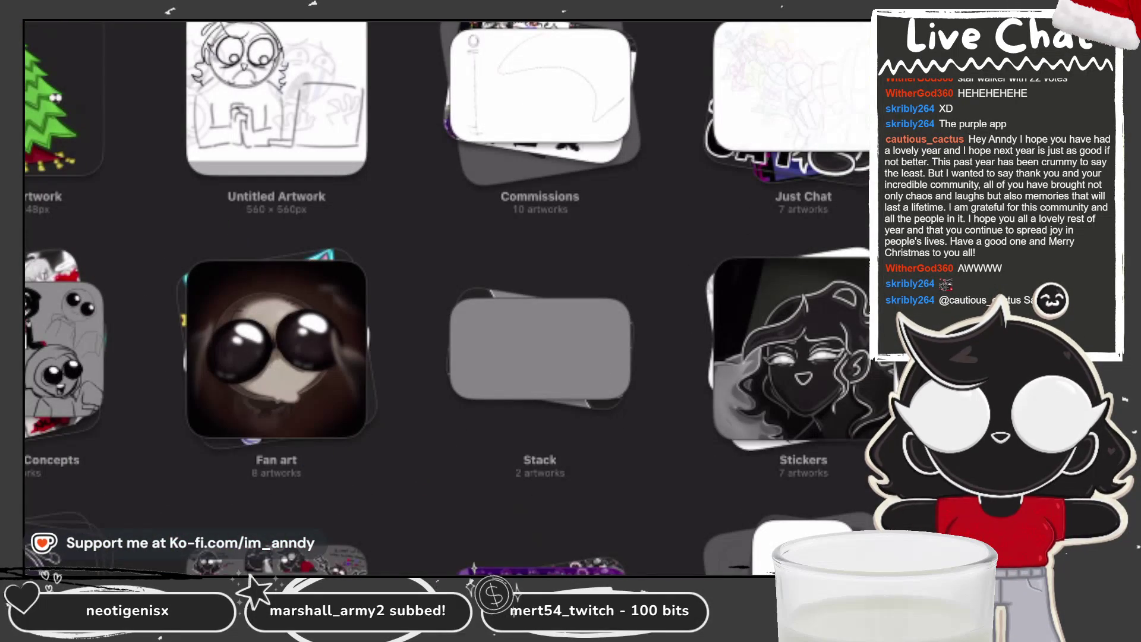
scroll(446, 339, "down", 5)
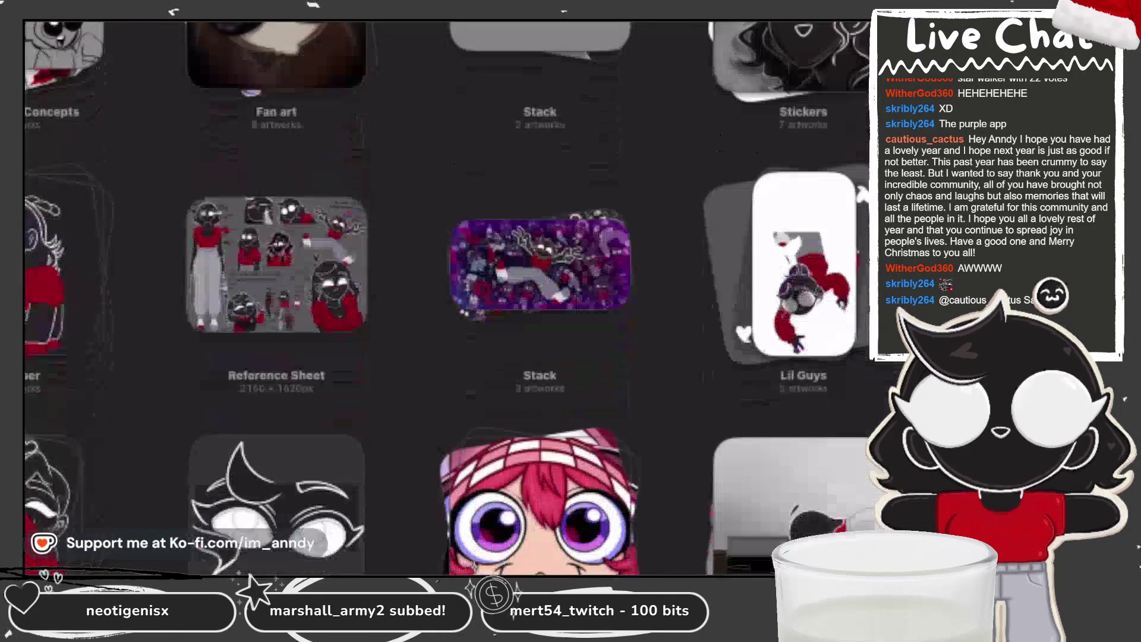
scroll(446, 339, "up", 2)
scroll(446, 298, "up", 3)
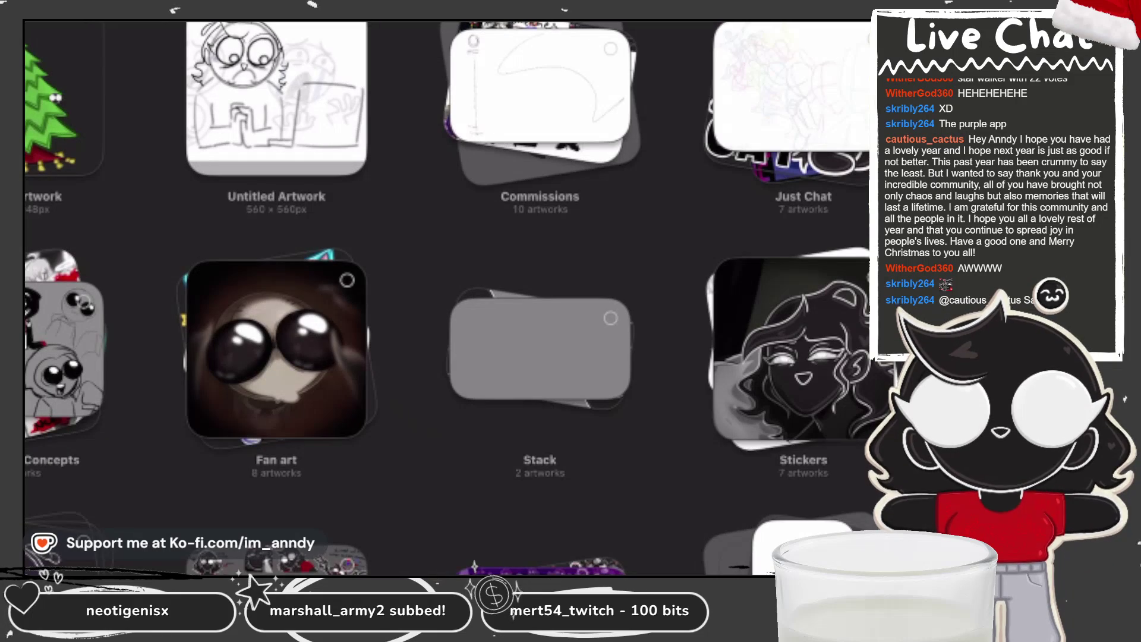
Open the Christmas tree artwork, switch off Time-lapse Recording and purge the recorded video.
left_click(63, 98)
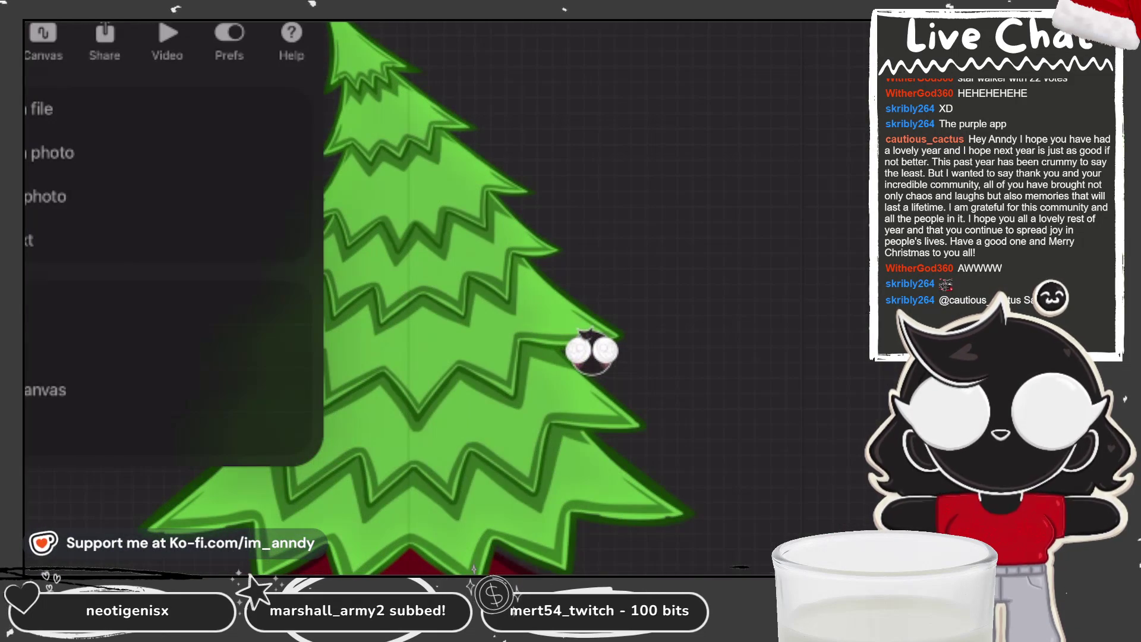
left_click(167, 40)
left_click(279, 153)
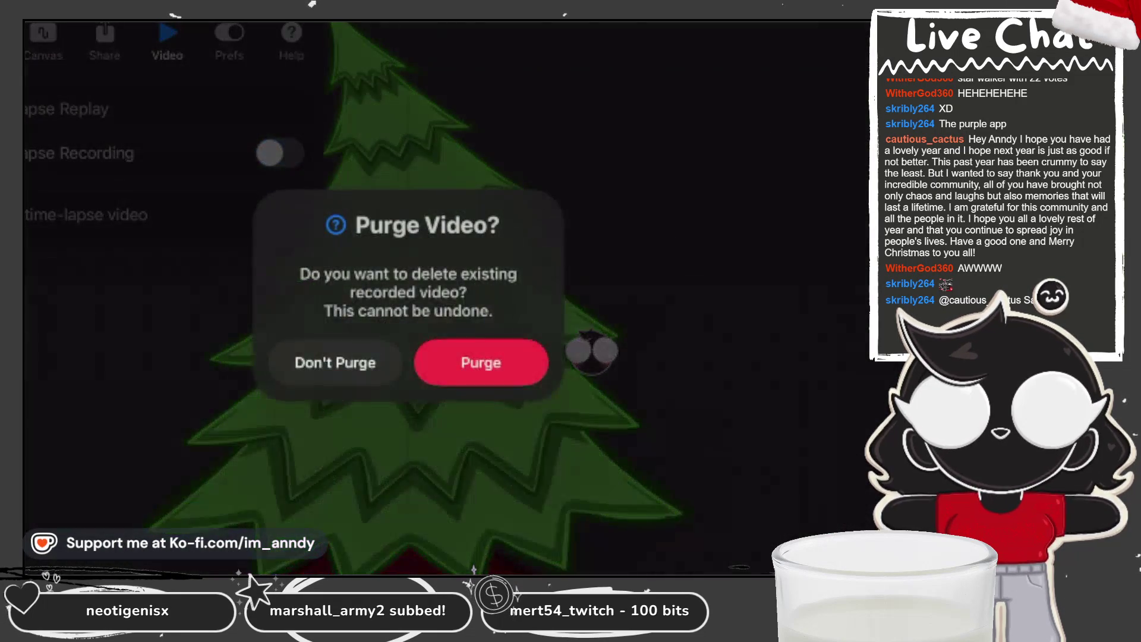
left_click(463, 362)
key("Escape")
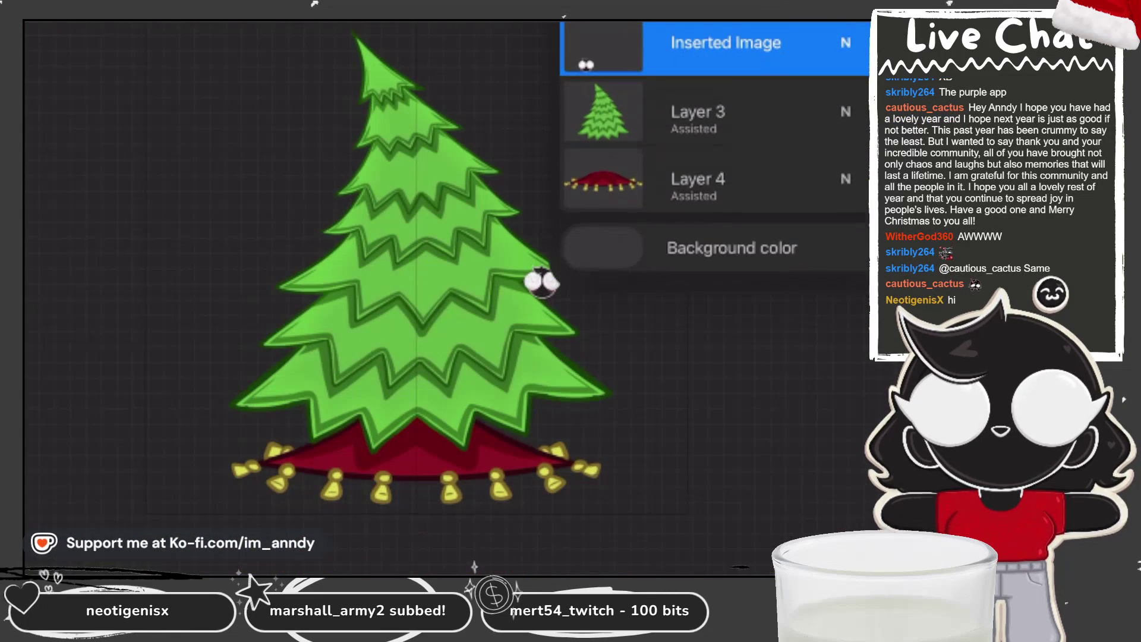
Clear the tree layer to a blank grey page and select the Sketching 6B Pencil brush.
left_click_drag(803, 65, 606, 65)
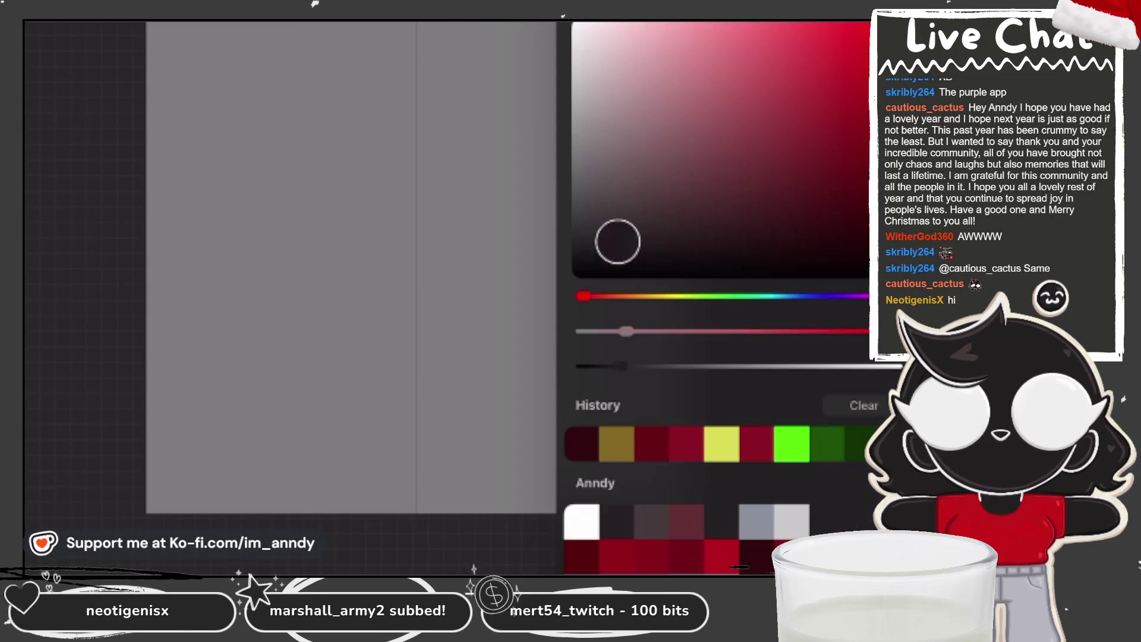
left_click(505, 102)
left_click(719, 341)
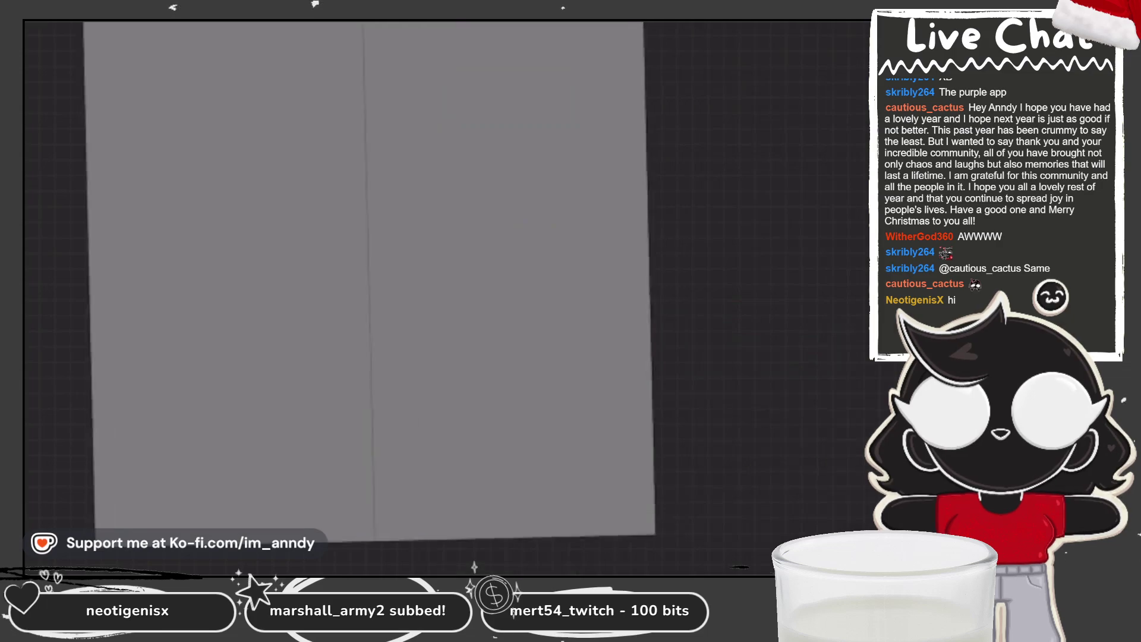
Sketch the frame's top edge and both vertical sides across the upper page.
left_click_drag(114, 98, 622, 93)
key("ctrl+z")
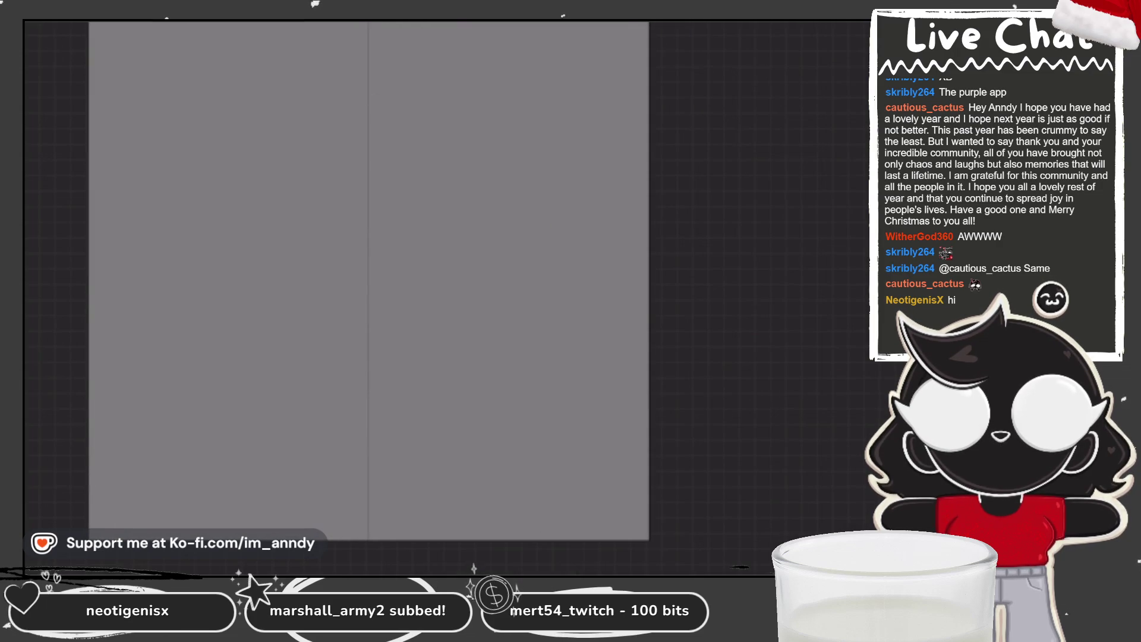
left_click_drag(105, 95, 633, 89)
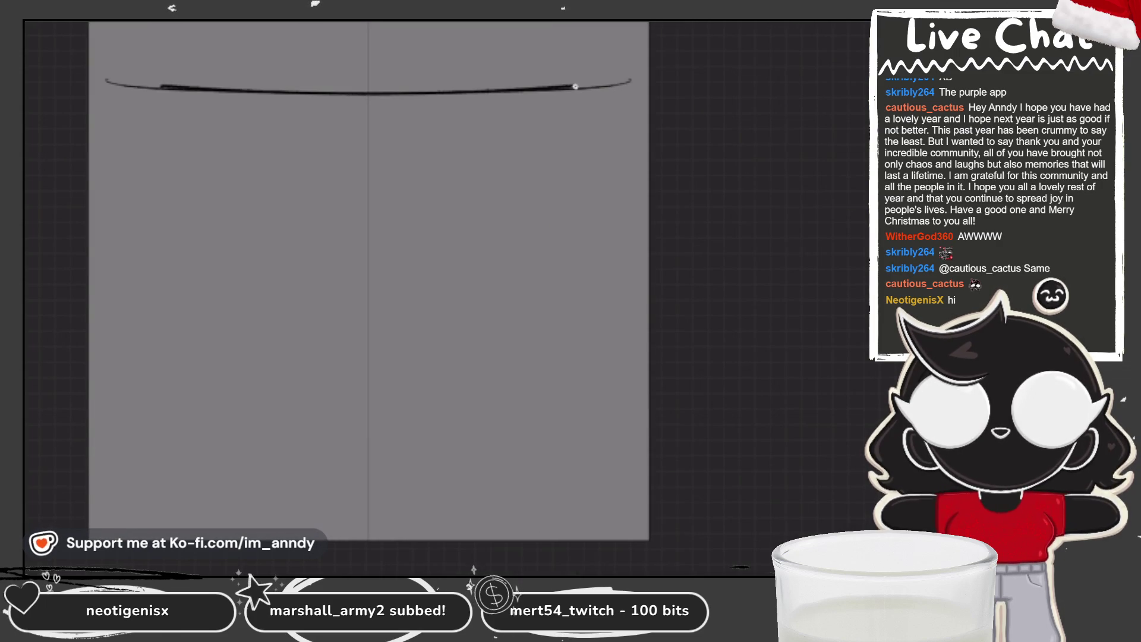
left_click_drag(150, 78, 587, 79)
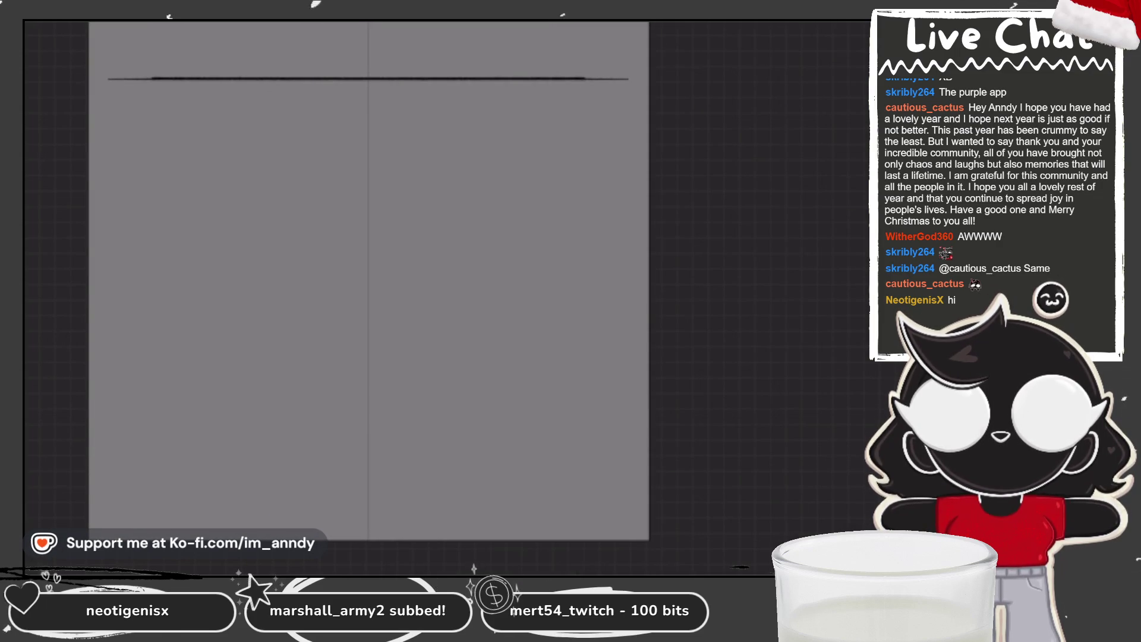
left_click_drag(115, 81, 117, 327)
left_click_drag(621, 80, 621, 326)
left_click_drag(622, 86, 622, 374)
left_click_drag(115, 295, 114, 374)
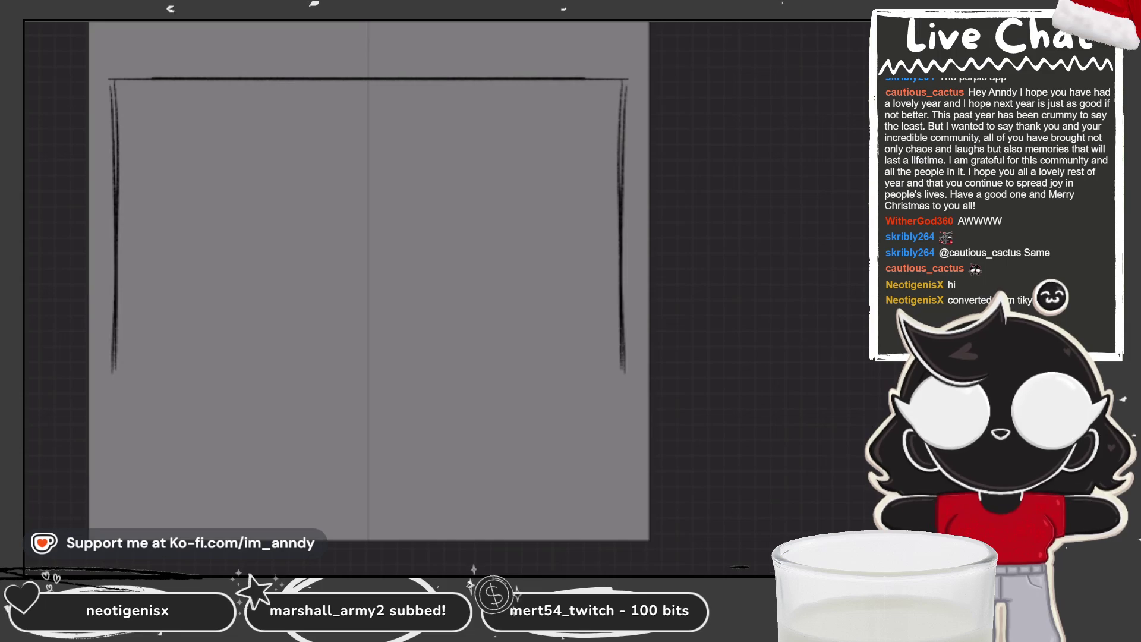
Add the frame's bottom edge and thicken the side lines.
left_click_drag(622, 351, 622, 416)
left_click_drag(115, 287, 114, 387)
left_click_drag(113, 102, 114, 343)
left_click_drag(621, 287, 620, 387)
left_click_drag(626, 90, 622, 370)
mouse_move(108, 419)
left_mouse_down()
mouse_move(650, 411)
mouse_move(624, 425)
left_mouse_up()
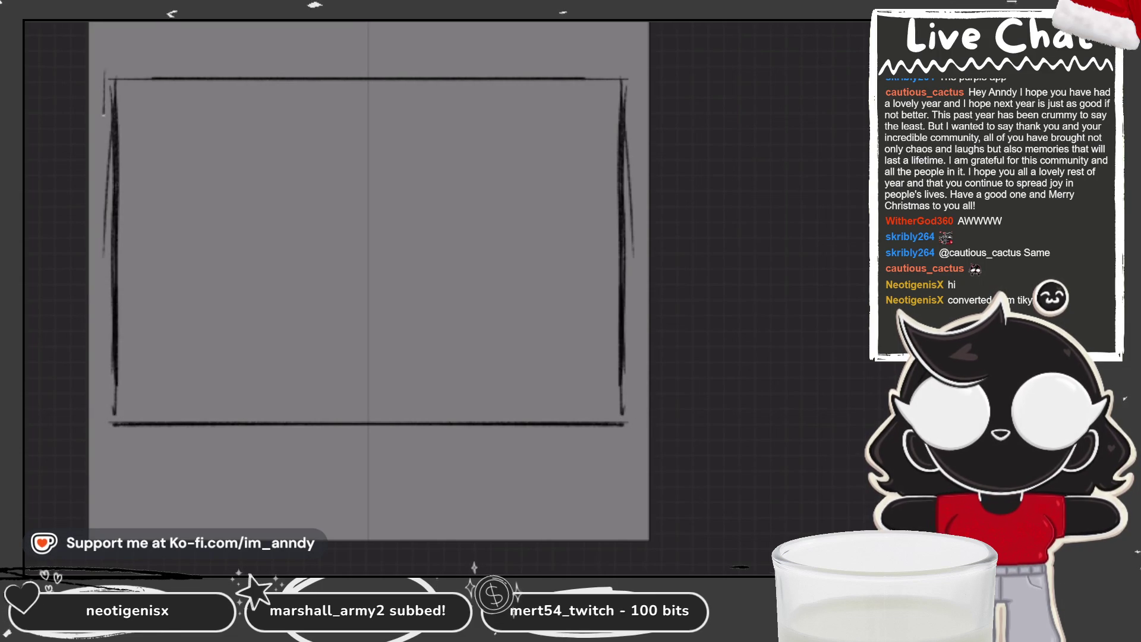
Double the top and bottom edges while rotating the canvas, then return the view upright.
left_click_drag(369, 295, 463, 374)
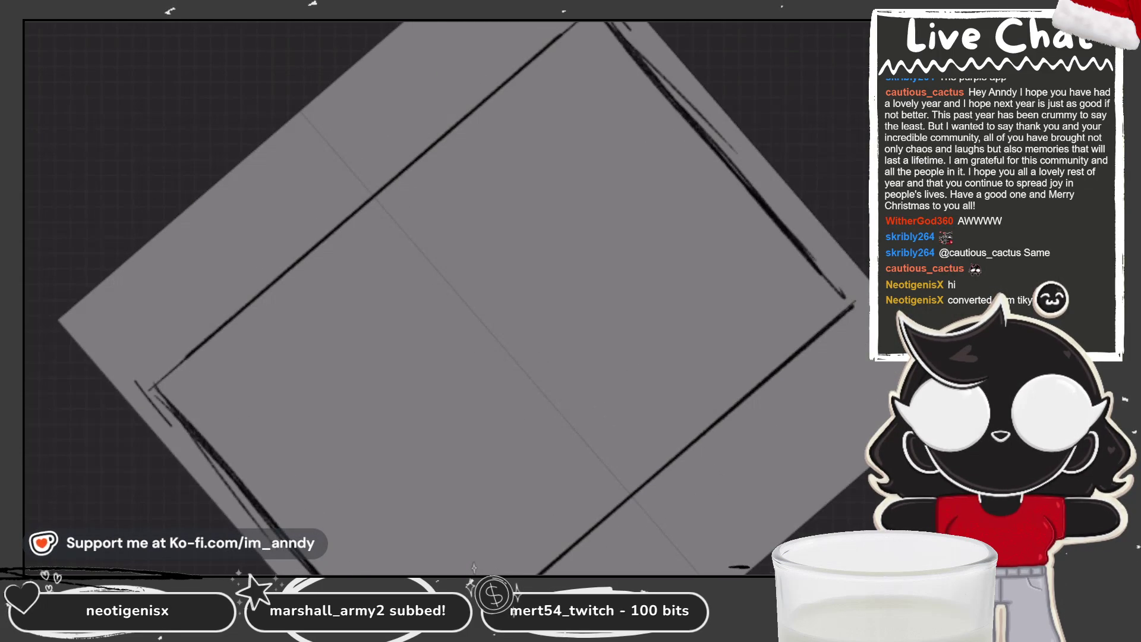
left_click_drag(147, 382, 539, 26)
left_click_drag(136, 386, 570, 25)
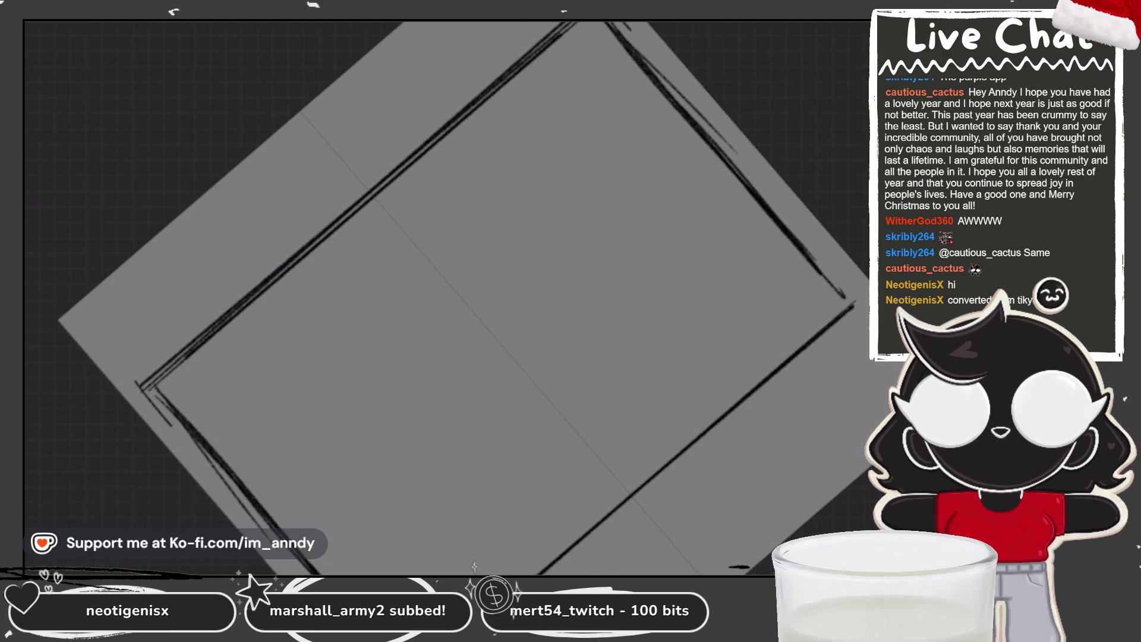
left_click_drag(446, 294, 384, 249)
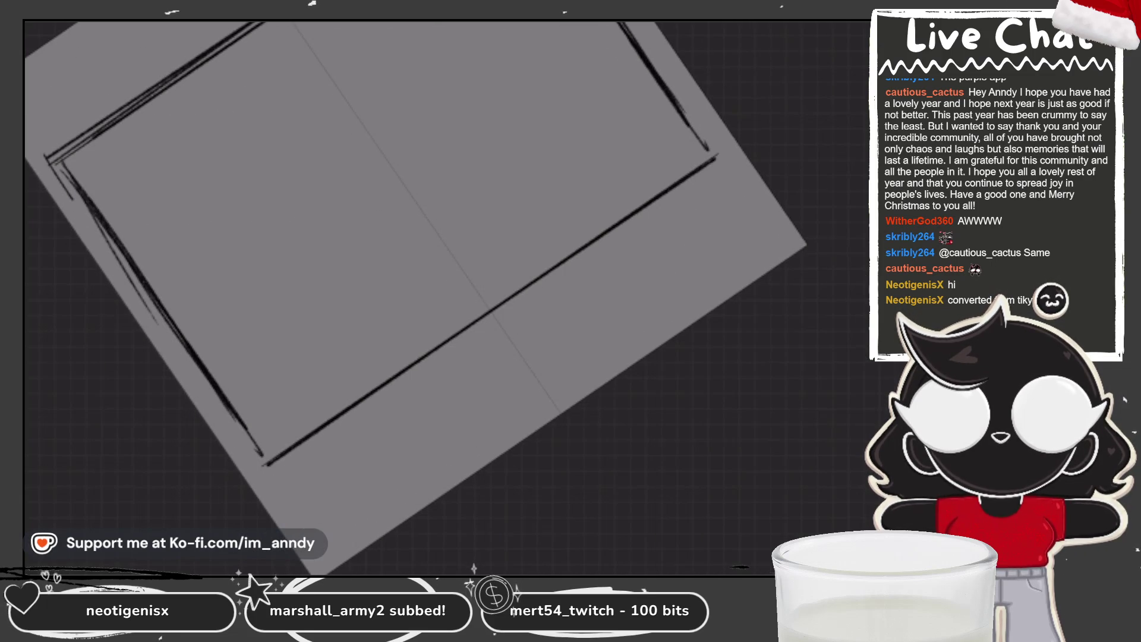
left_click_drag(266, 482, 731, 163)
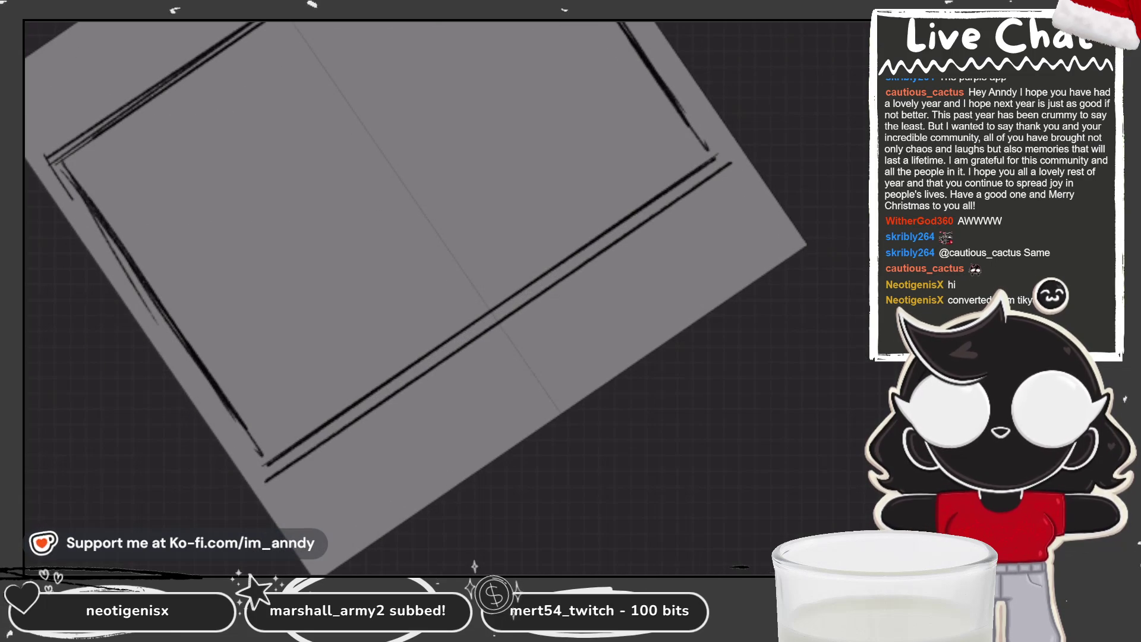
mouse_move(446, 294)
left_mouse_down()
mouse_move(304, 232)
mouse_move(250, 294)
left_mouse_up()
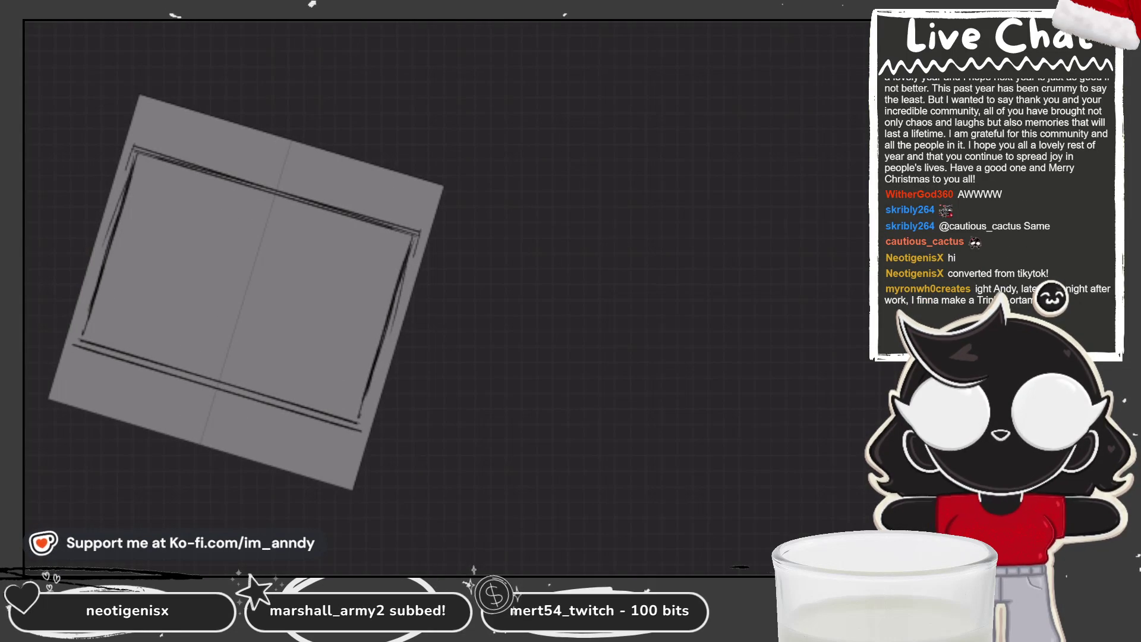
mouse_move(535, 223)
left_mouse_down()
mouse_move(571, 277)
mouse_move(584, 331)
left_mouse_up()
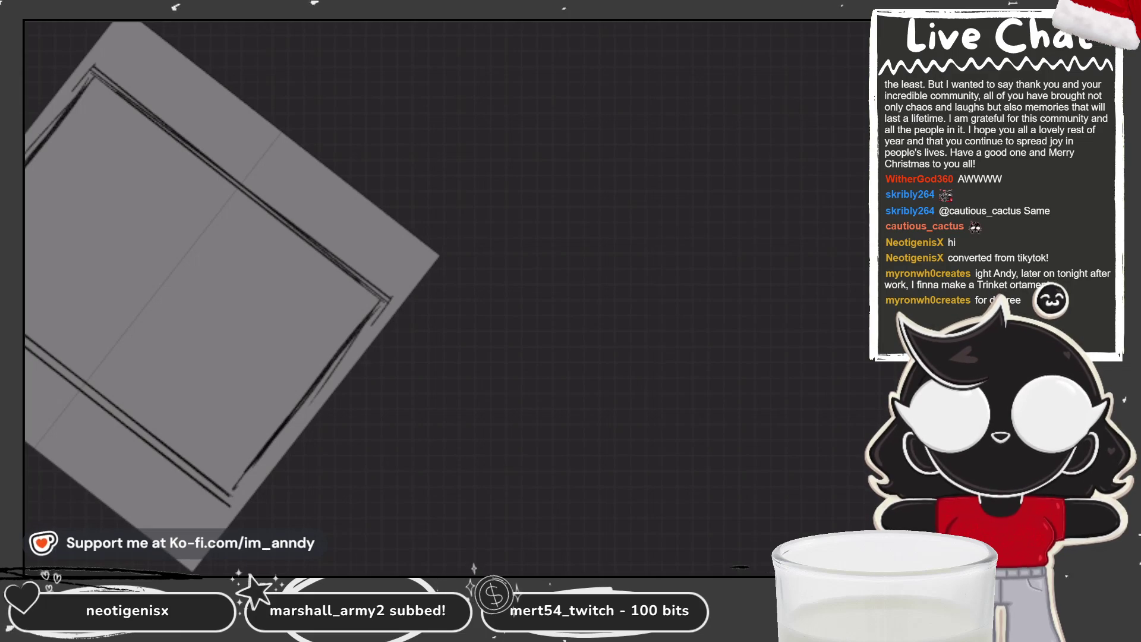
scroll(446, 294, "down", 2)
scroll(445, 295, "up", 3)
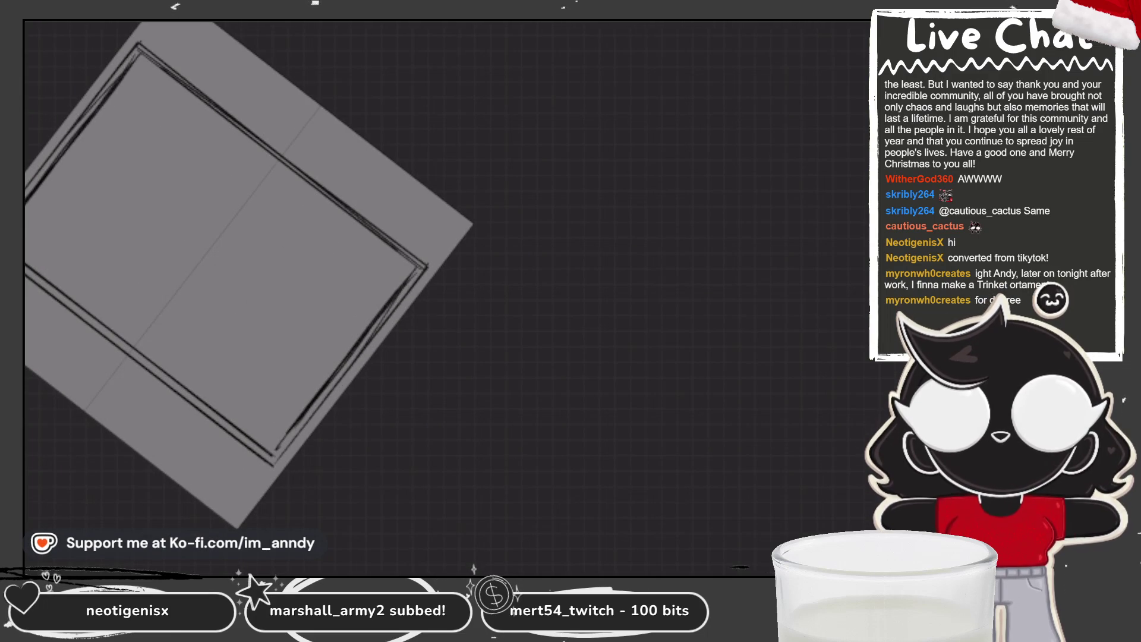
key("5")
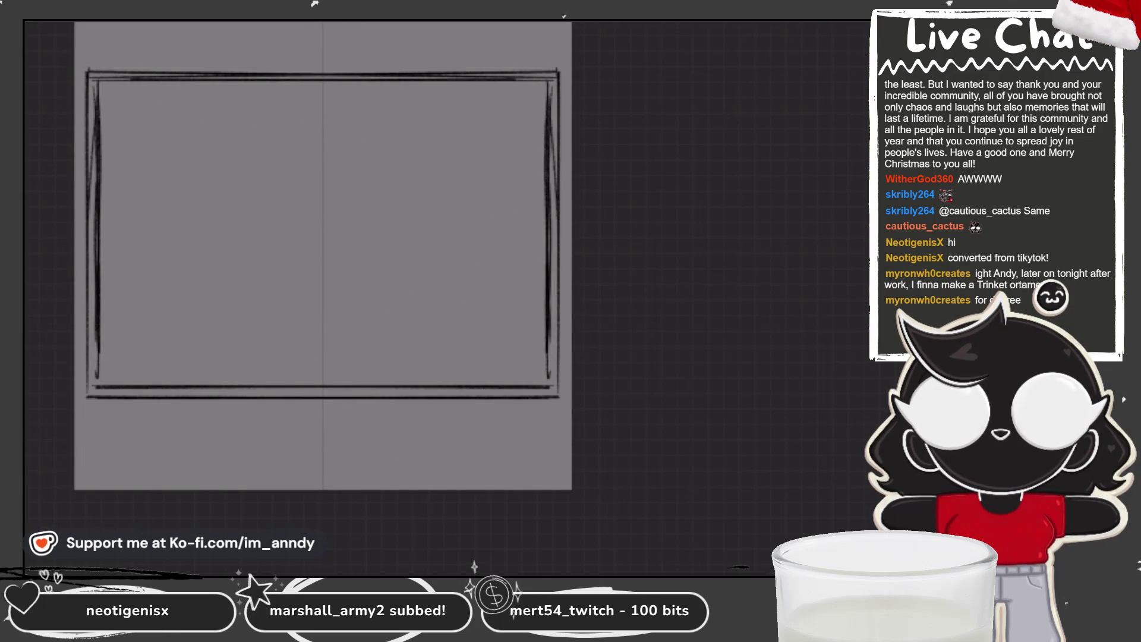
key("ctrl+t")
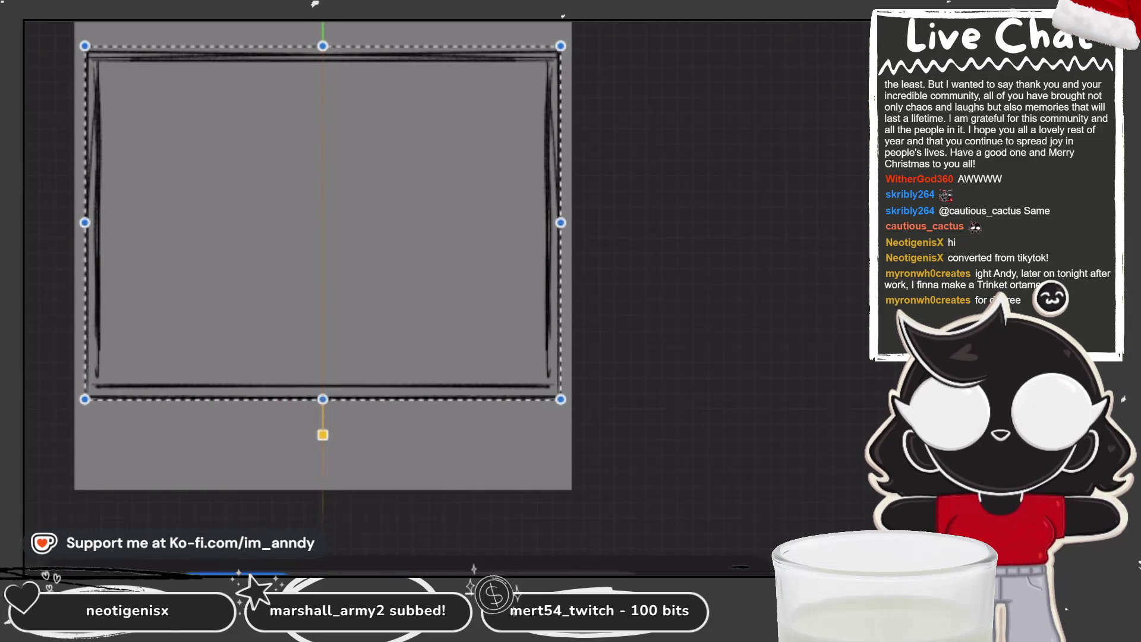
Nudge the frame's bottom edge up and its top edge down slightly with Transform.
left_click_drag(322, 399, 323, 393)
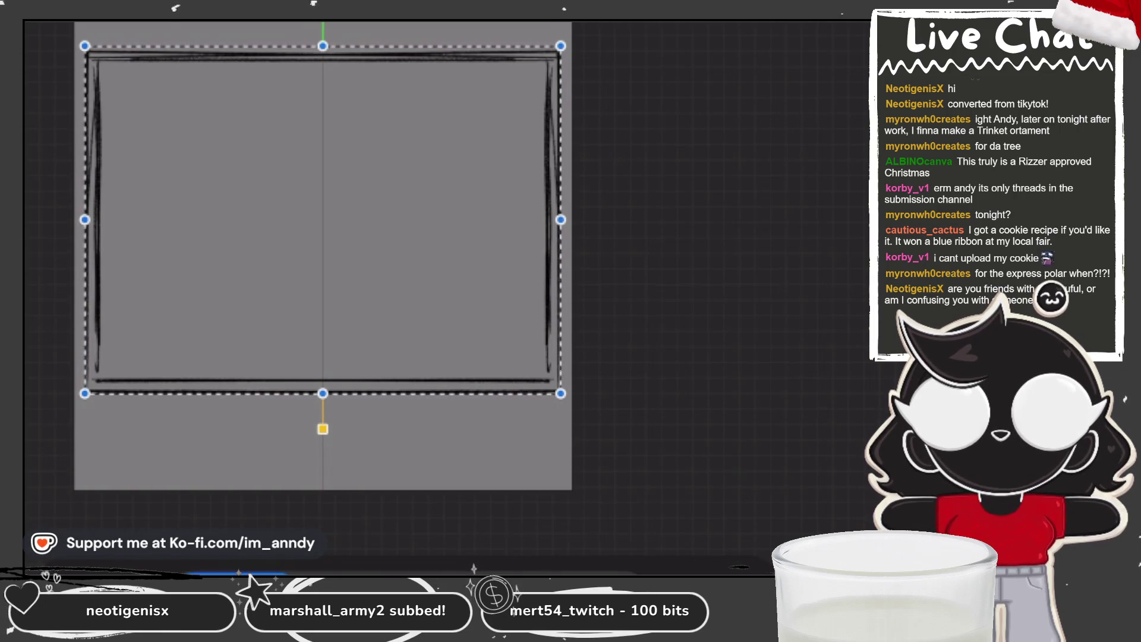
left_click_drag(322, 45, 322, 55)
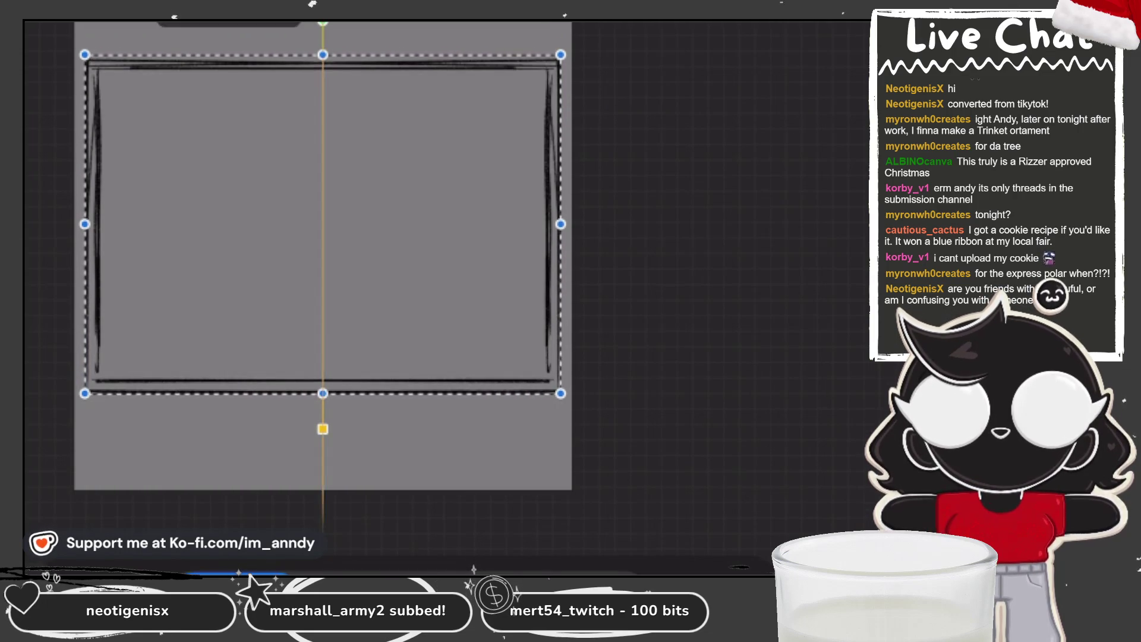
Commit the adjustment, then move the frame up and rotate it 90° into portrait orientation.
key("Return")
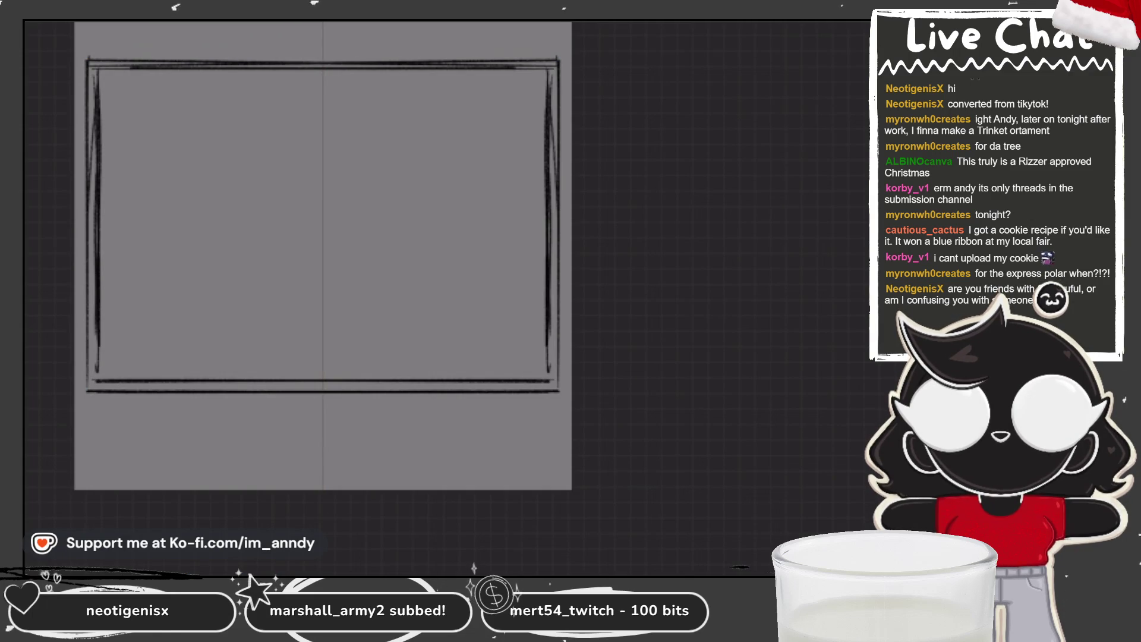
key("ctrl+plus")
key("ctrl+t")
key("Return")
key("ctrl+t")
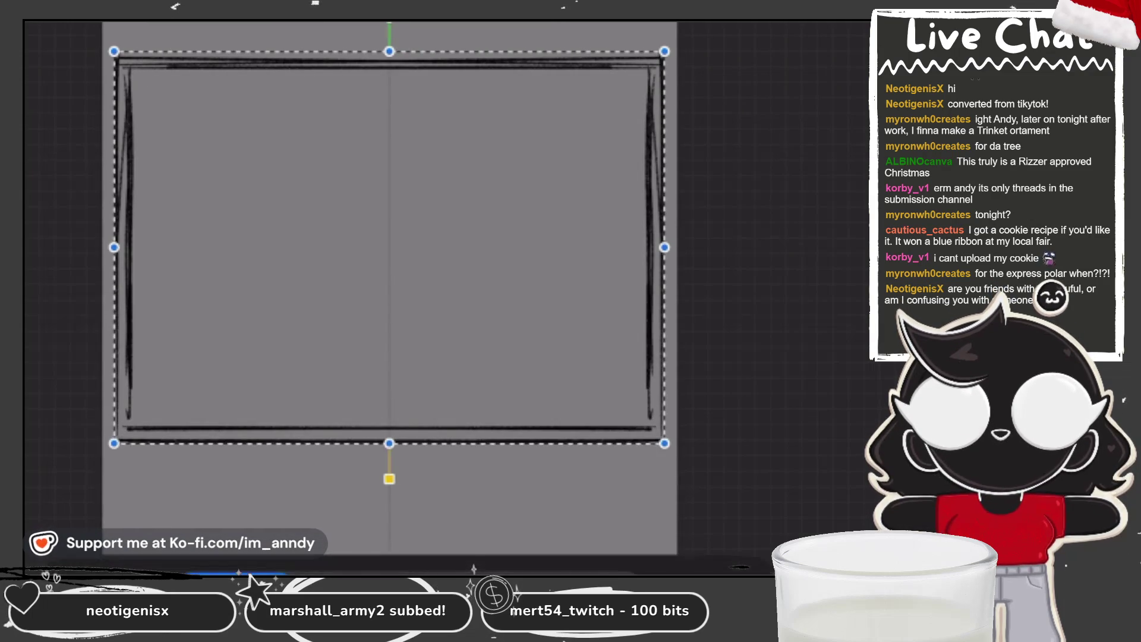
left_click_drag(389, 267, 389, 239)
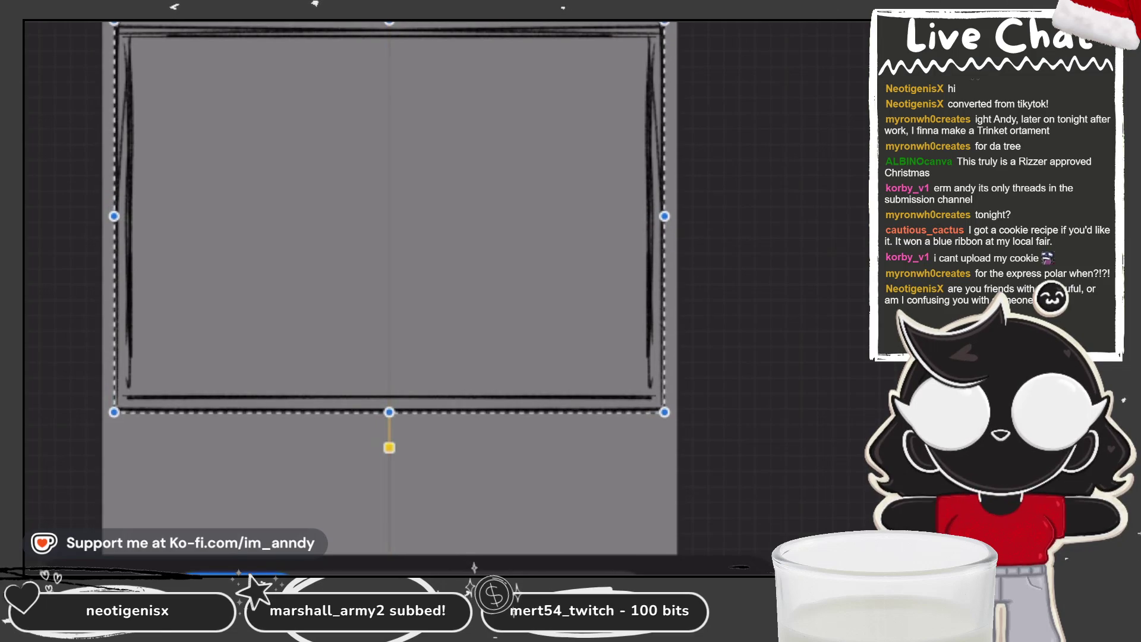
left_click_drag(388, 447, 158, 216)
scroll(389, 268, "down", 3)
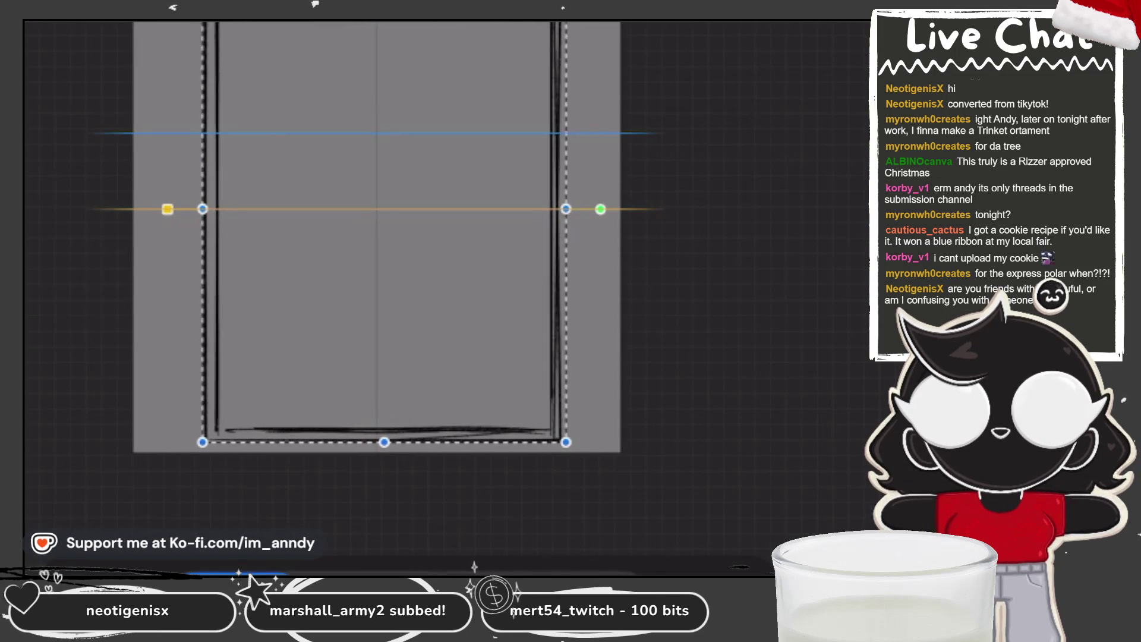
Widen the frame evenly, centre it on the page and apply the transformation.
left_click_drag(571, 209, 586, 209)
left_click_drag(390, 268, 375, 268)
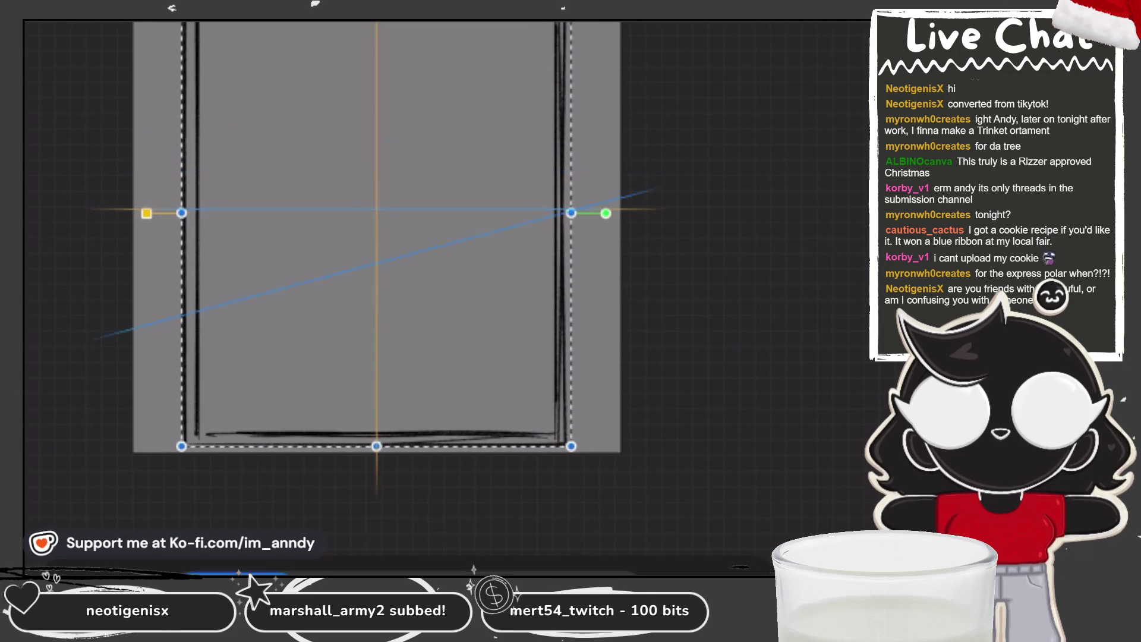
left_click_drag(375, 267, 376, 265)
key("Return")
scroll(391, 267, "up", 2)
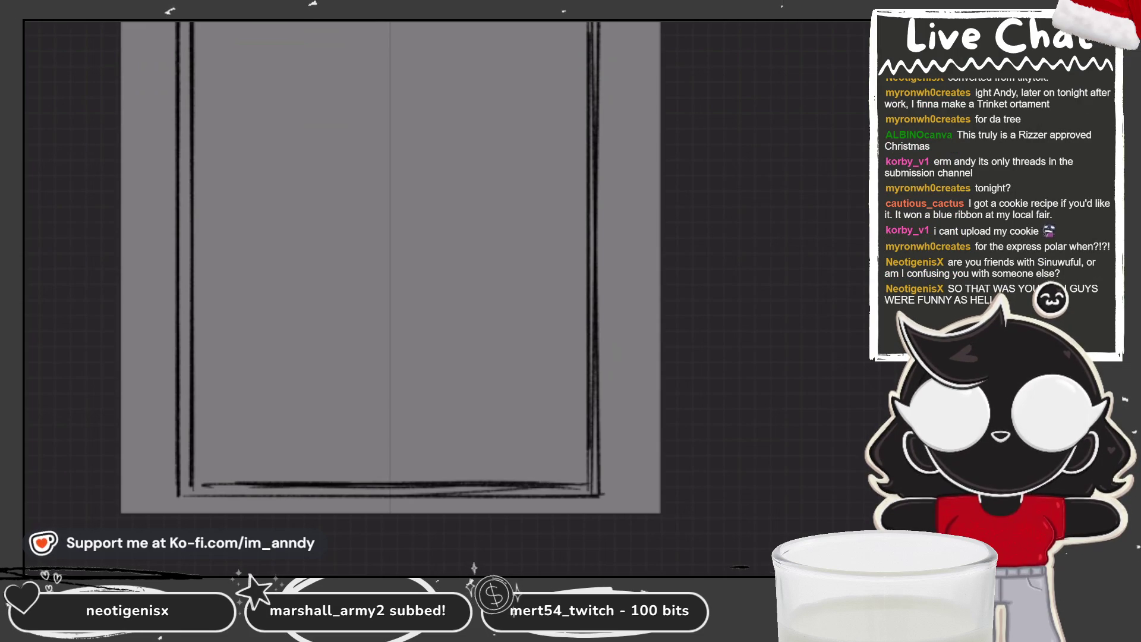
scroll(383, 267, "down", 2)
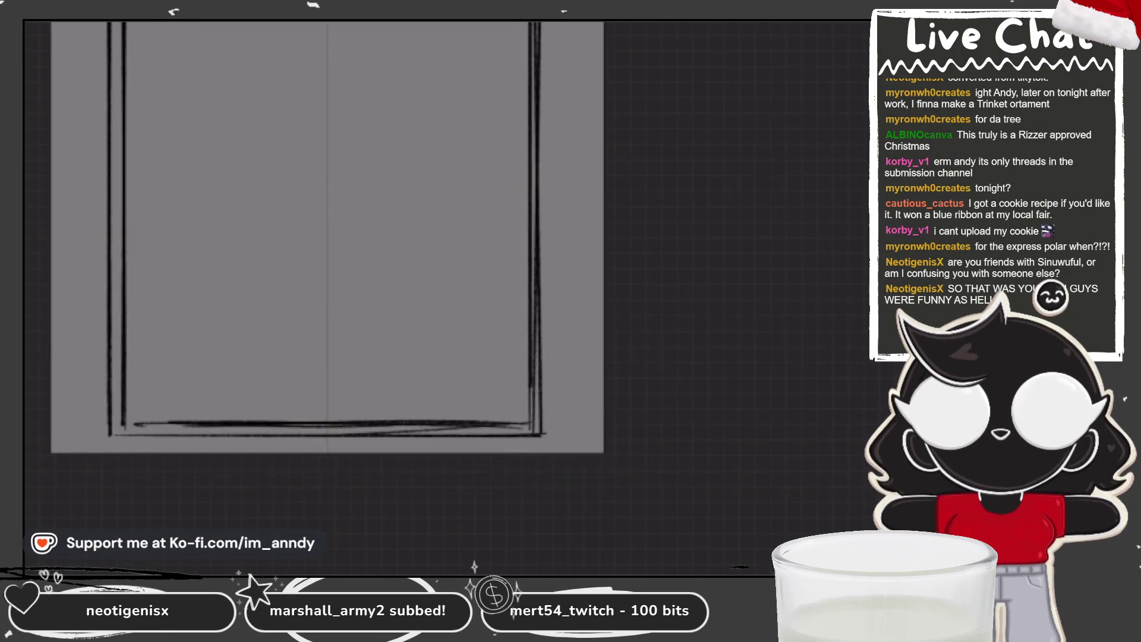
Enable Drawing Assist on Layer 2 for mirrored drawing.
key("l")
left_click(697, 51)
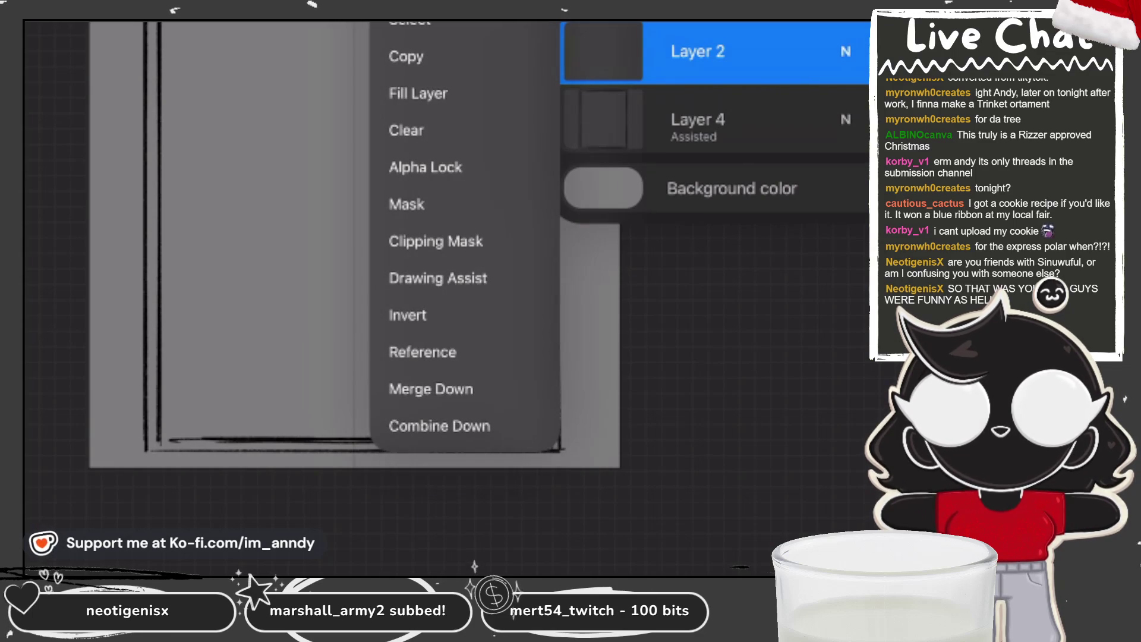
left_click(437, 277)
Sketch mirrored arches at the lower corners and shorter curved strokes up the sides, thickening them.
mouse_move(99, 428)
left_mouse_down()
mouse_move(203, 420)
mouse_move(210, 466)
left_mouse_up()
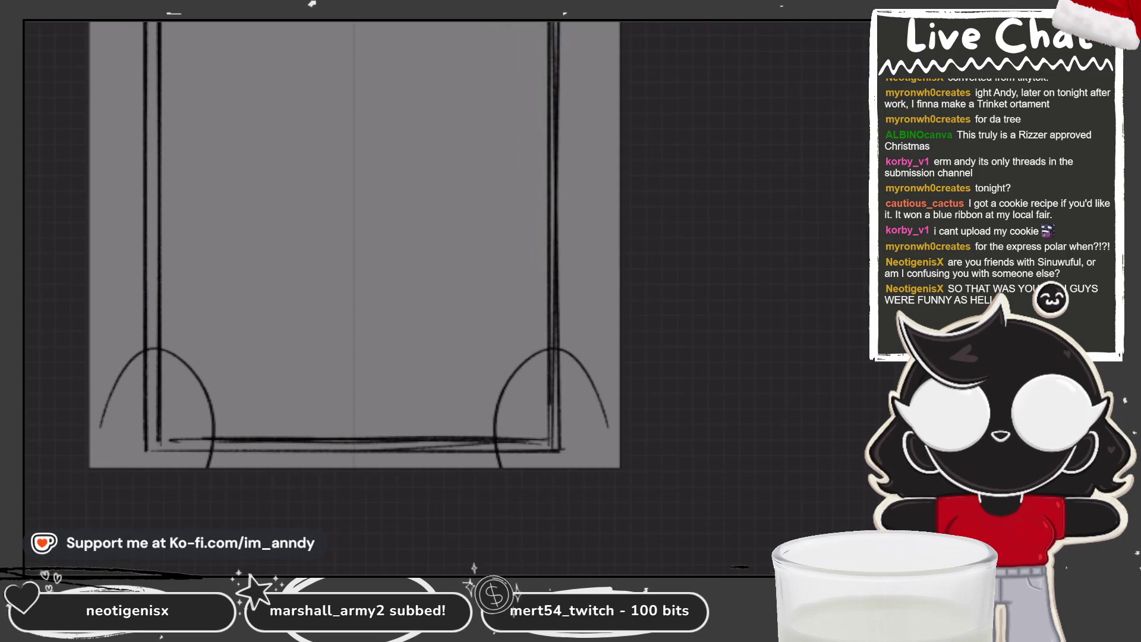
left_click_drag(89, 316, 141, 236)
key("ctrl+z")
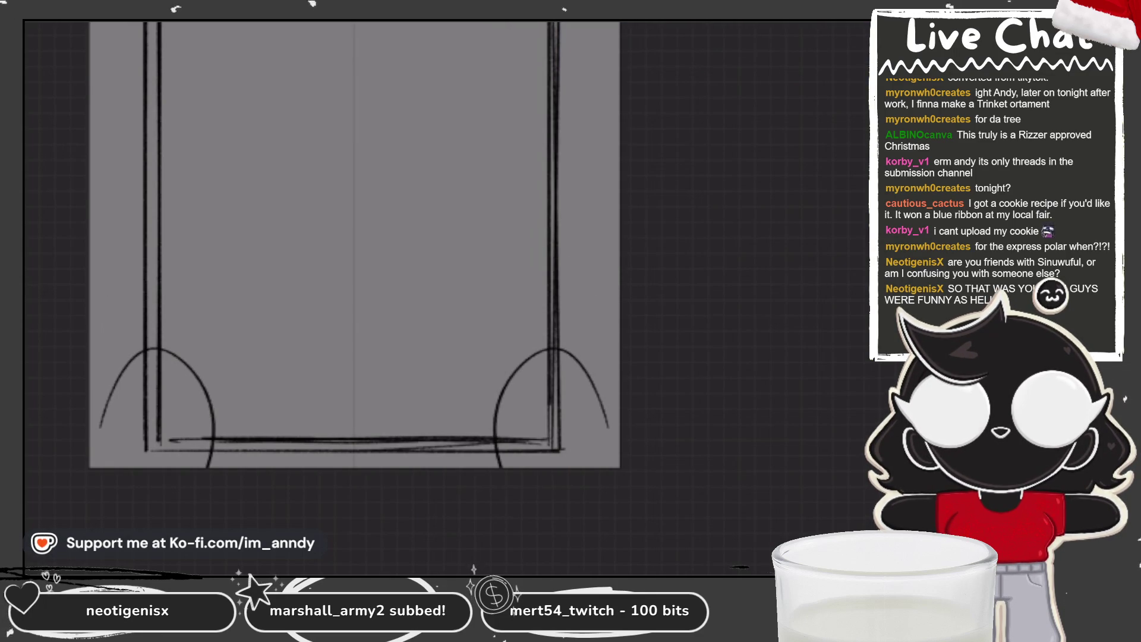
left_click_drag(90, 312, 141, 268)
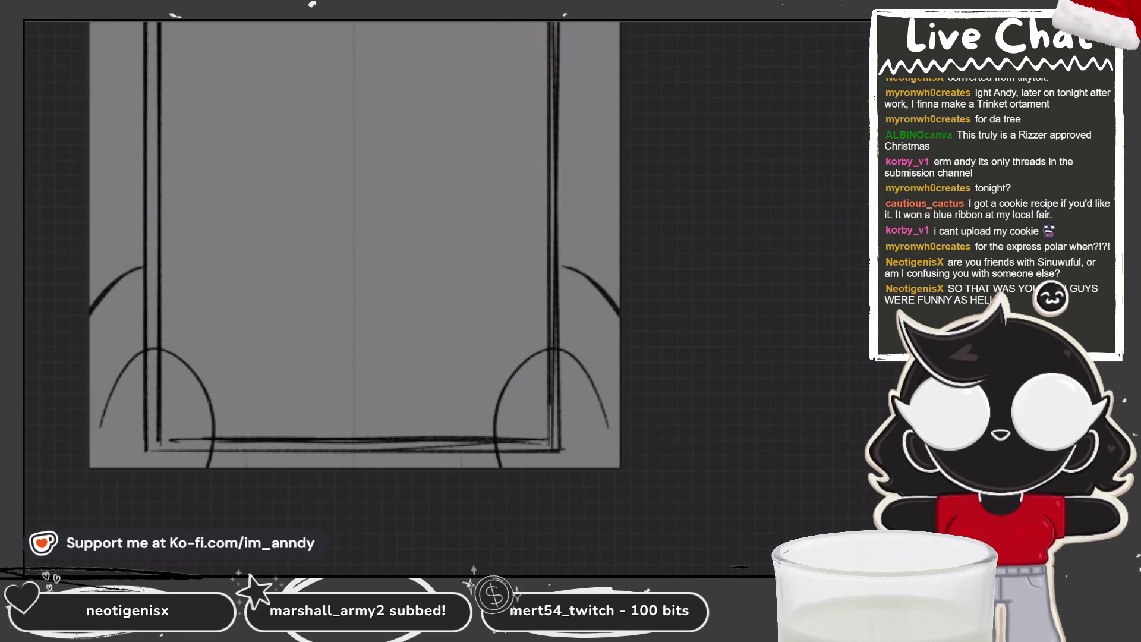
scroll(355, 265, "up", 2)
left_click_drag(111, 364, 157, 322)
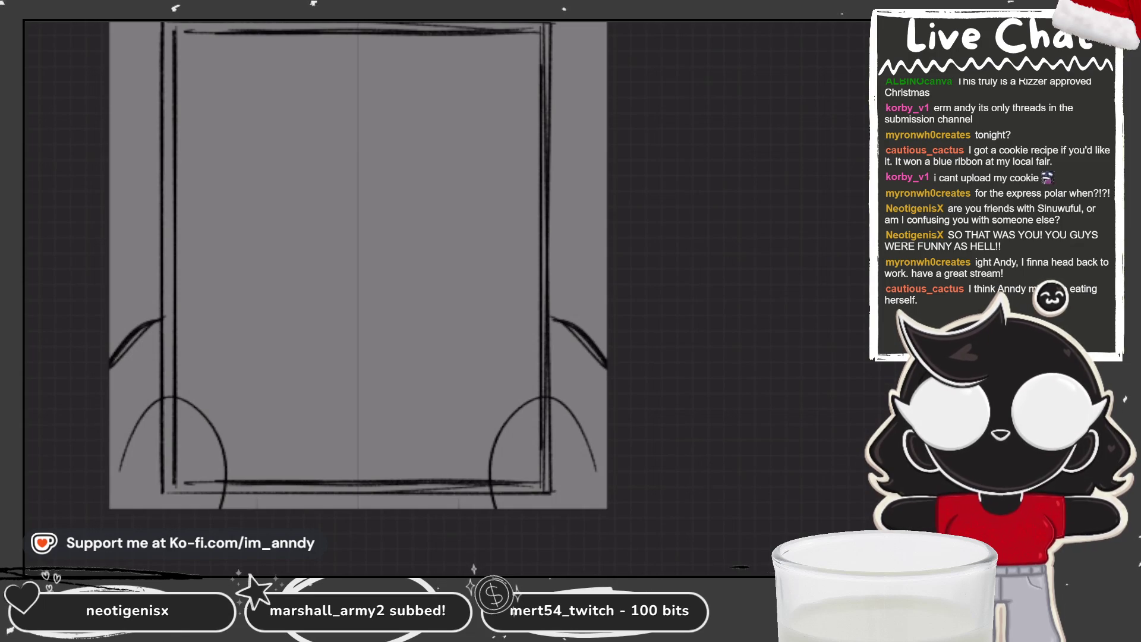
scroll(407, 263, "down", 2)
scroll(408, 263, "up", 4)
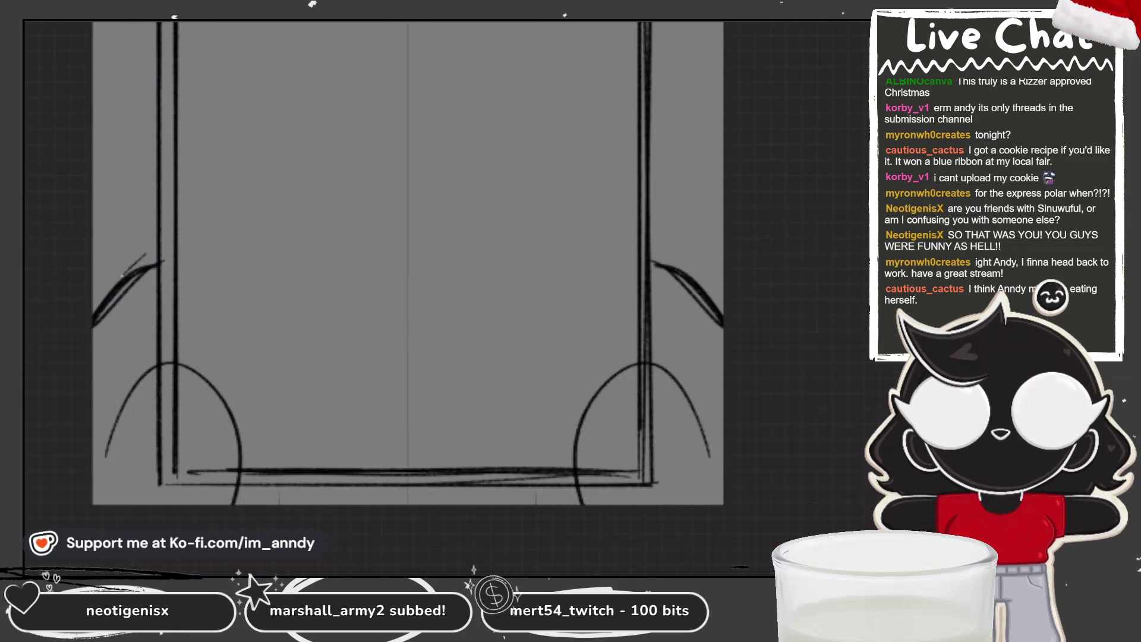
scroll(408, 263, "down", 3)
scroll(360, 249, "up", 1)
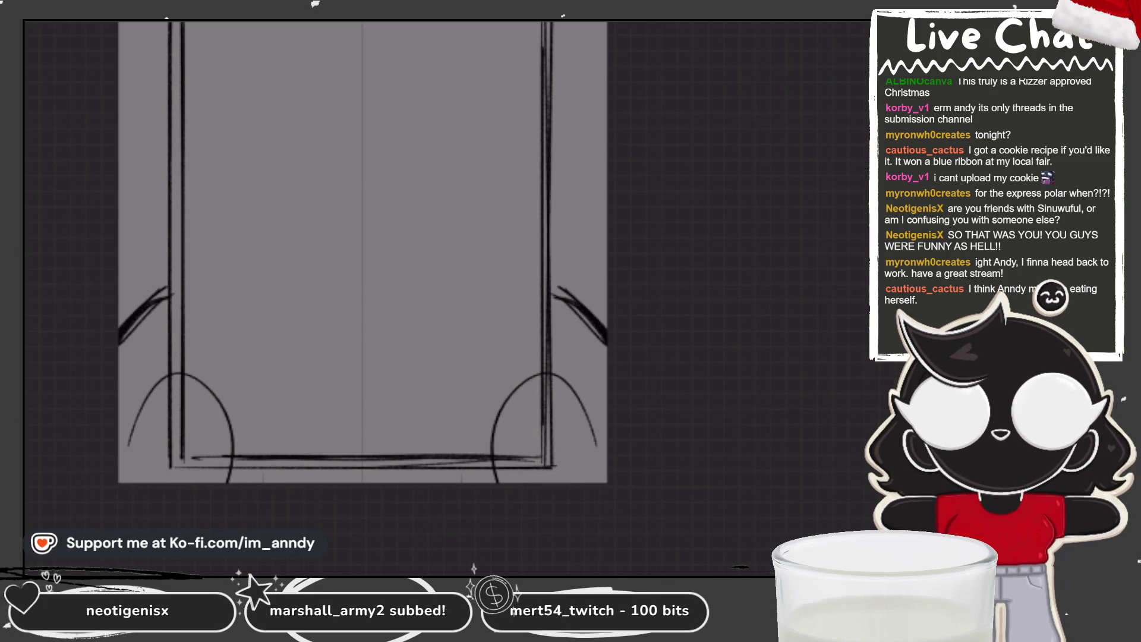
left_click_drag(357, 267, 394, 290)
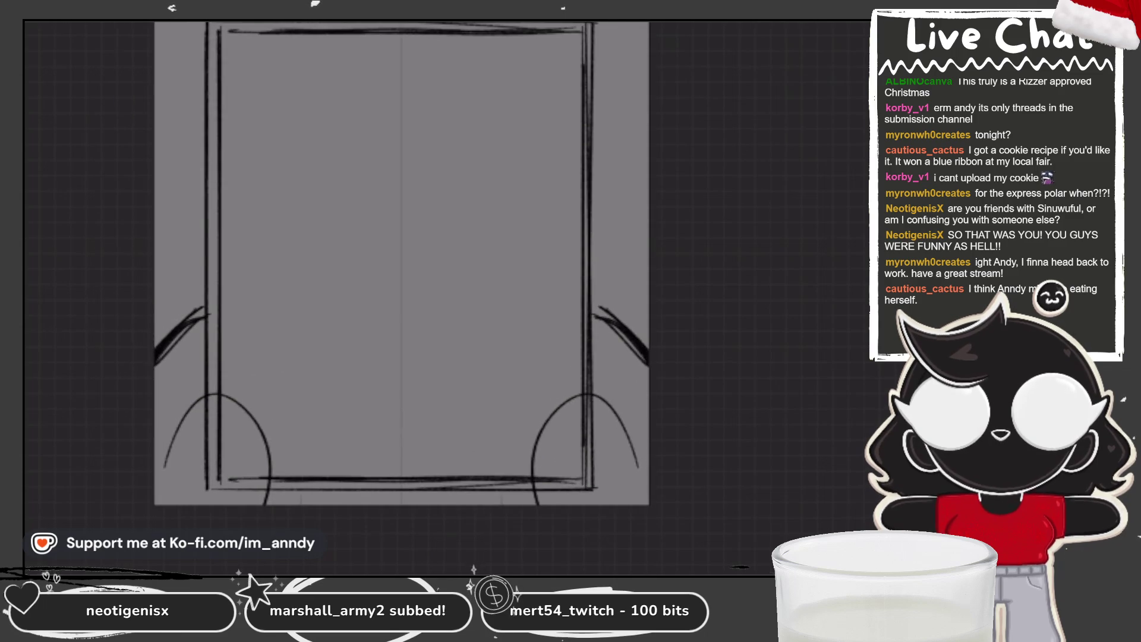
scroll(402, 294, "up", 2)
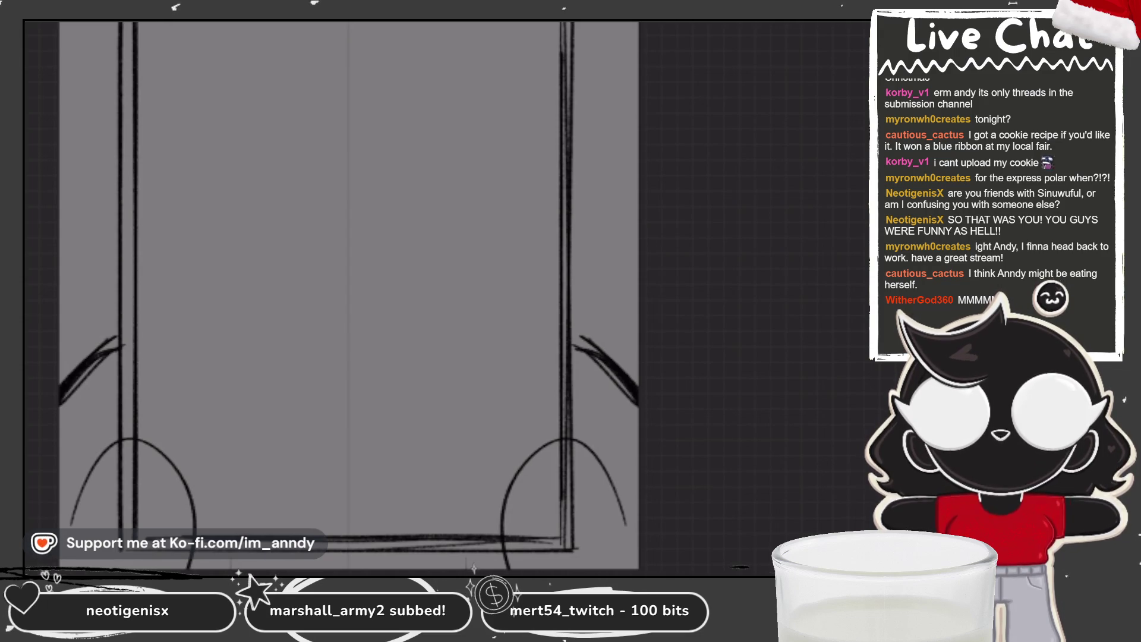
scroll(349, 294, "down", 1)
scroll(406, 299, "up", 1)
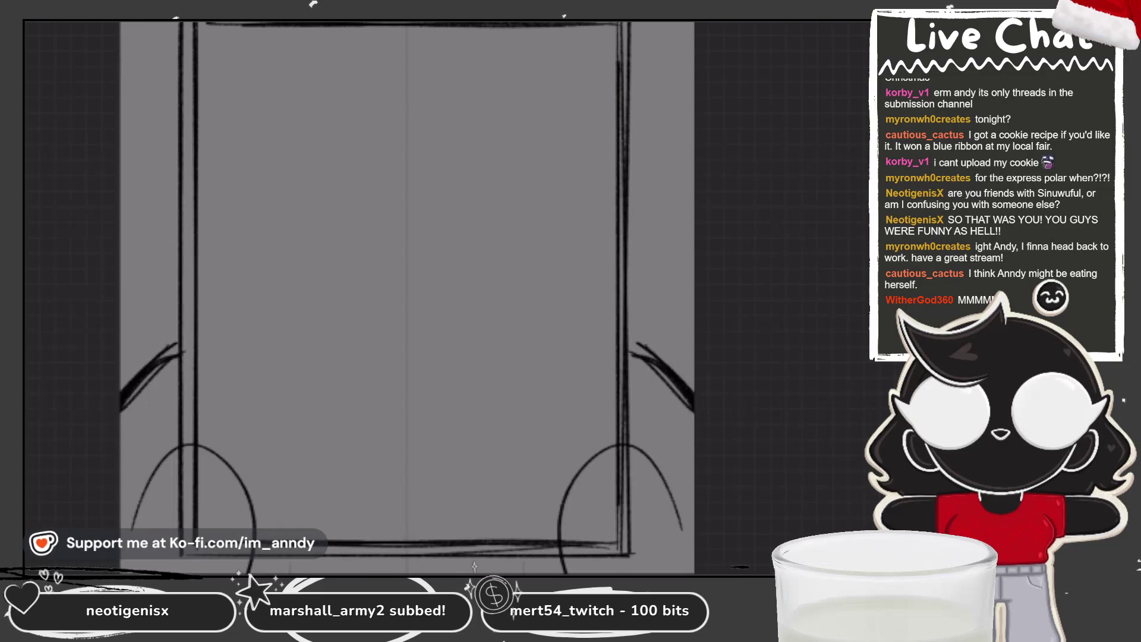
scroll(407, 299, "down", 2)
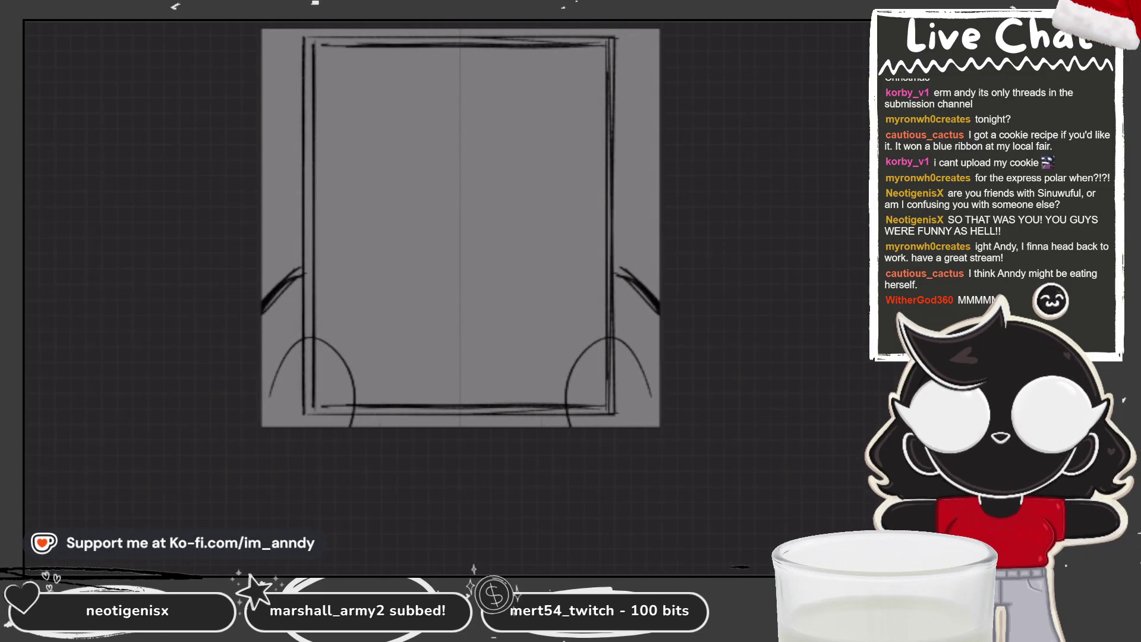
scroll(417, 284, "up", 2)
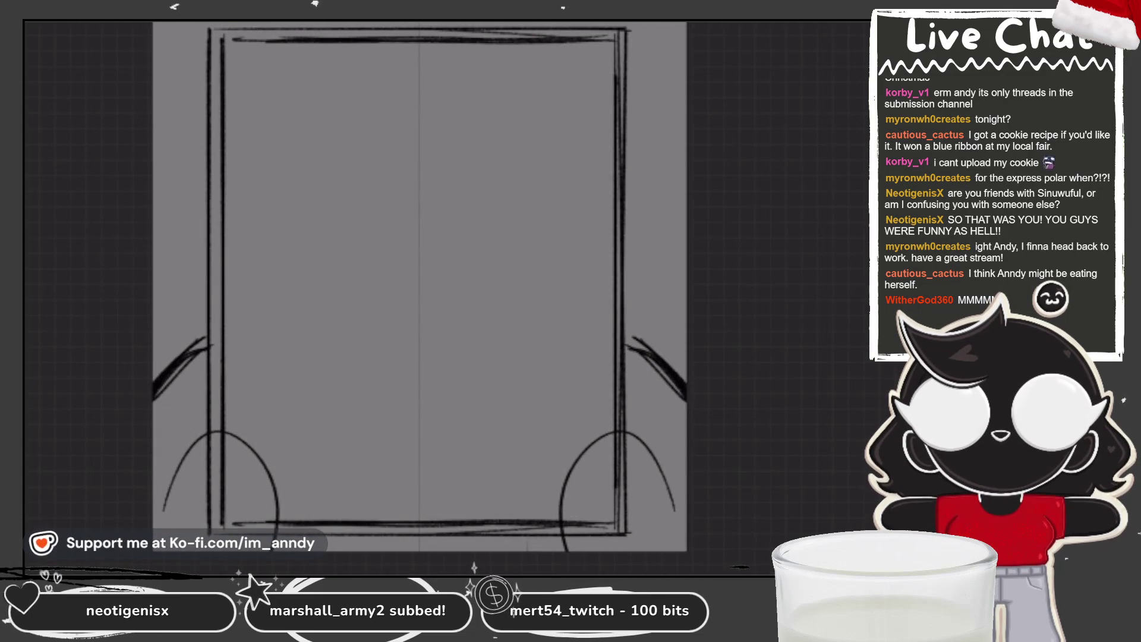
Lower Layer 4's opacity so the box sketch becomes much fainter.
key("l")
left_click(846, 52)
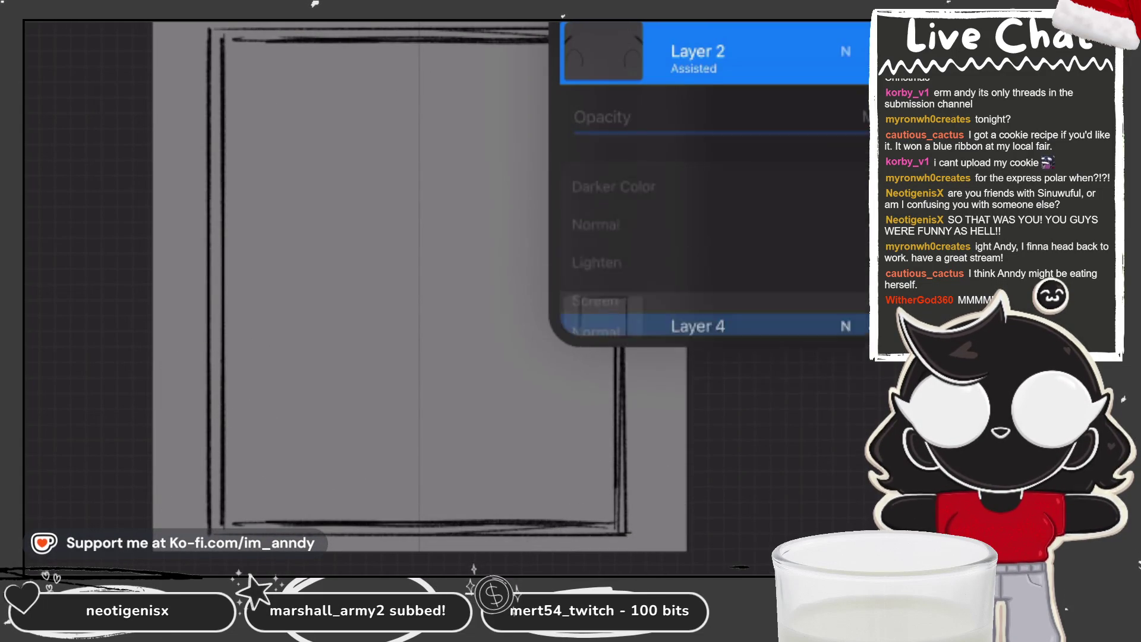
left_click(846, 51)
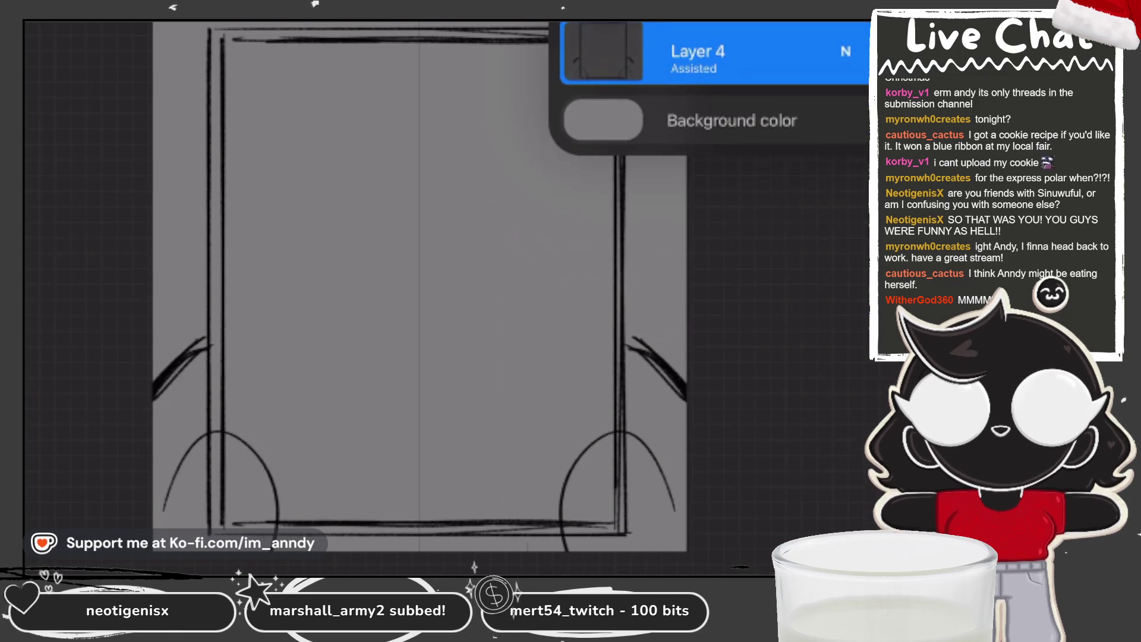
left_click(845, 51)
left_click_drag(847, 117, 759, 116)
left_click(844, 51)
scroll(402, 303, "up", 2)
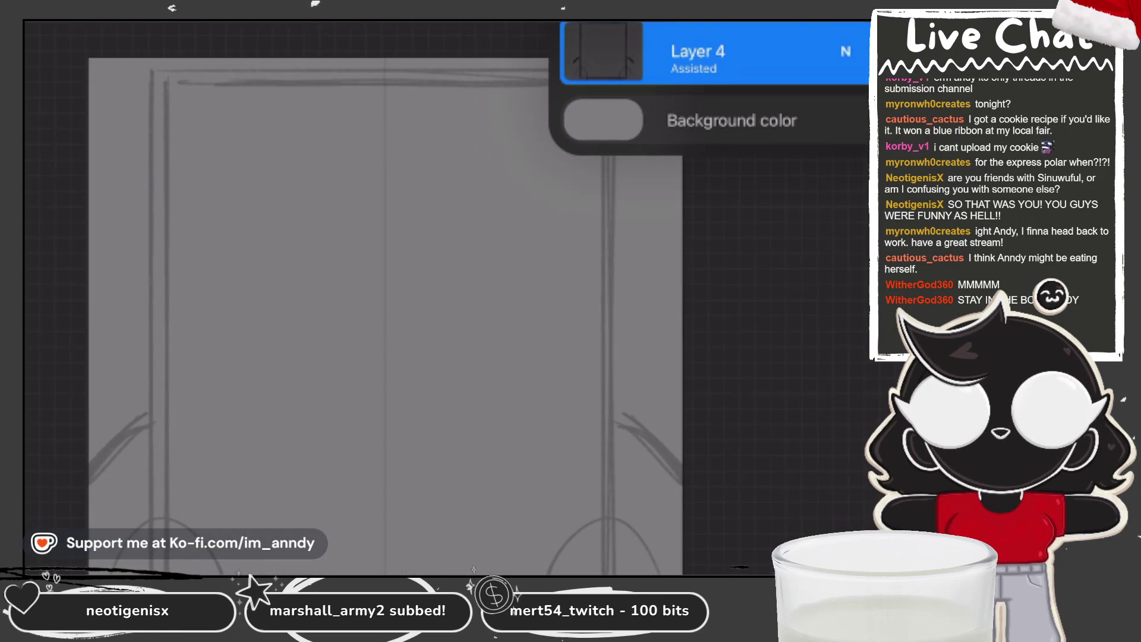
key("l")
key("l")
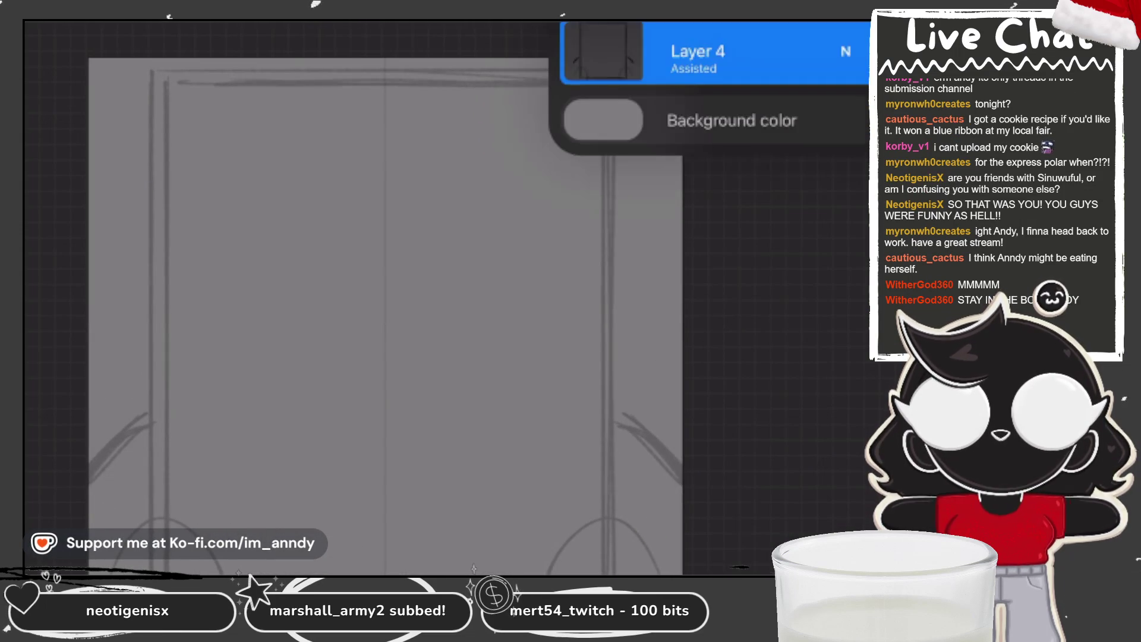
Enable Drawing Assist on Layer 2, pick the Lark 2 inking brush and undo a trial stroke.
key("ctrl+z")
left_click(697, 50)
left_click(436, 279)
left_click(697, 51)
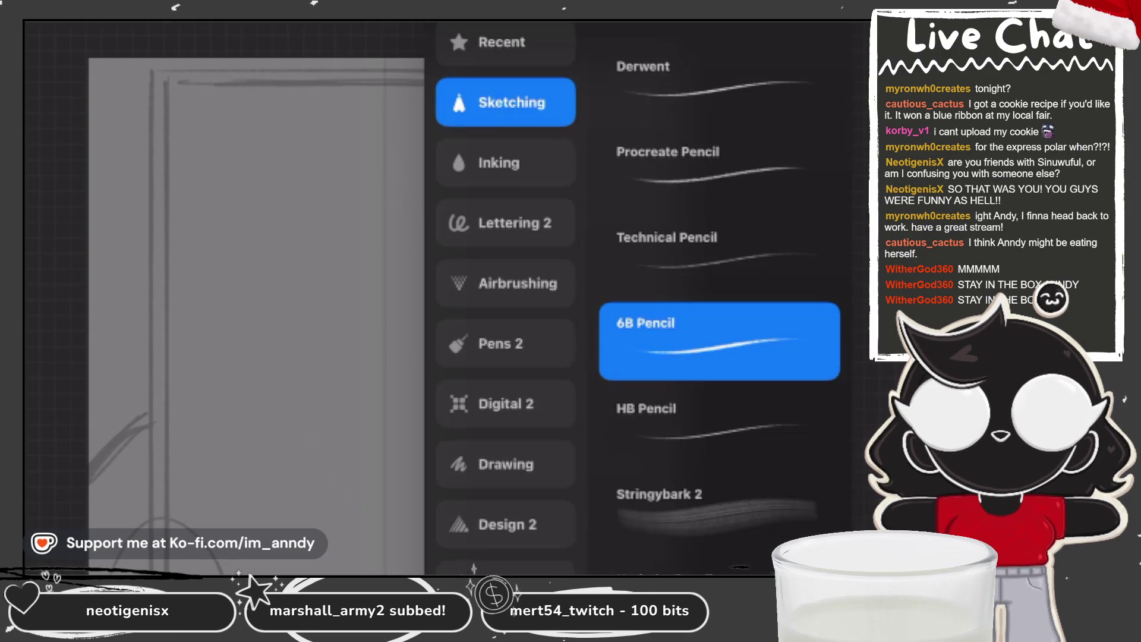
left_click(484, 229)
left_click(677, 344)
left_click(698, 51)
left_click_drag(356, 267, 445, 294)
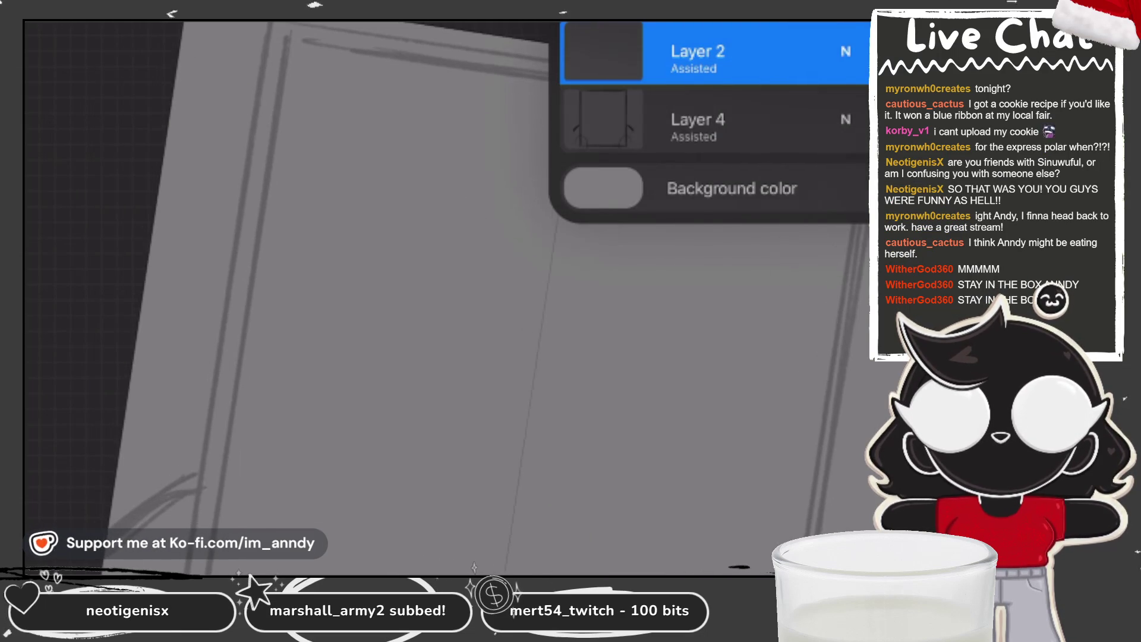
left_click(357, 312)
mouse_move(357, 312)
left_mouse_down()
mouse_move(446, 267)
mouse_move(427, 268)
mouse_move(468, 268)
left_mouse_up()
left_click_drag(180, 522, 506, 65)
key("ctrl+z")
Switch to the Technical Pen and ink the box's upper-left edge after a trial stroke.
key("b")
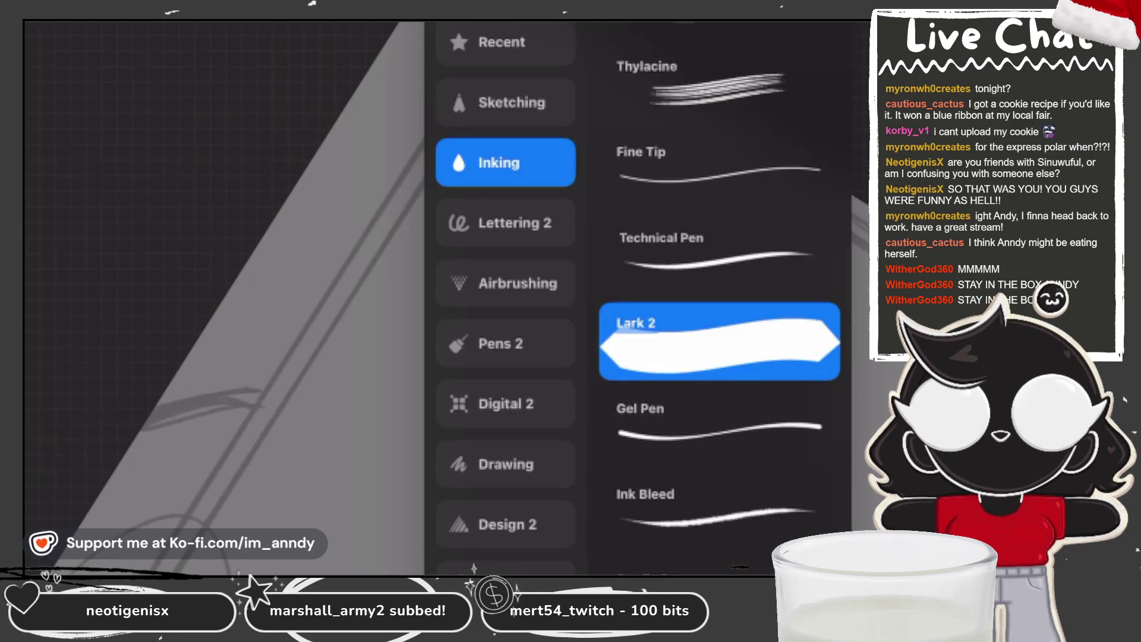
left_click(678, 259)
left_click(267, 268)
left_click_drag(186, 515, 512, 27)
key("ctrl+z")
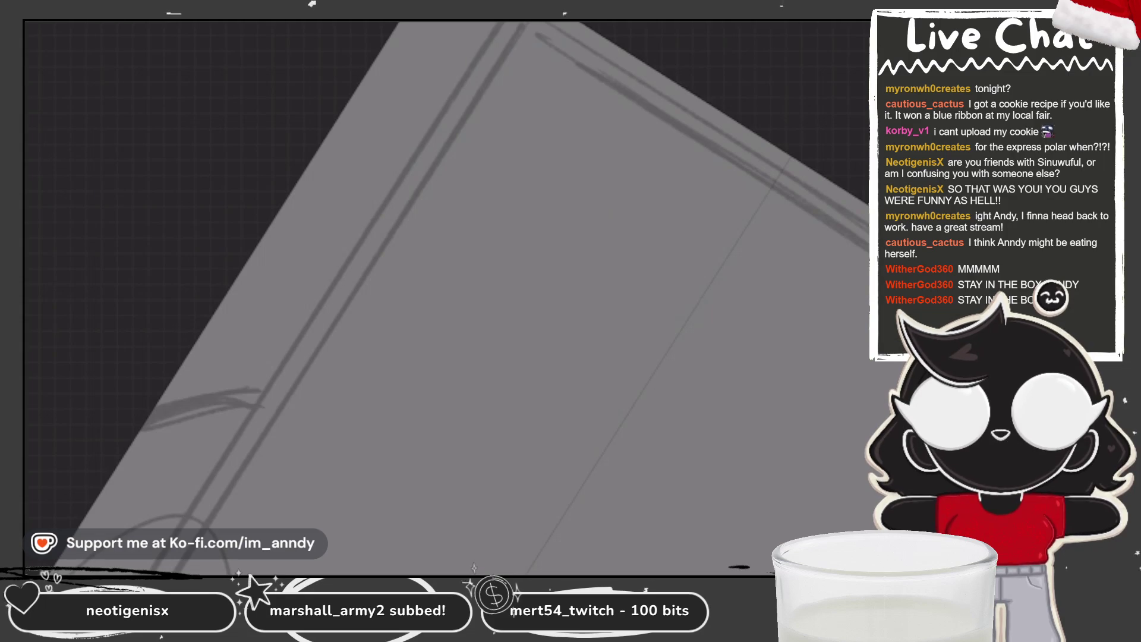
left_click_drag(187, 516, 482, 25)
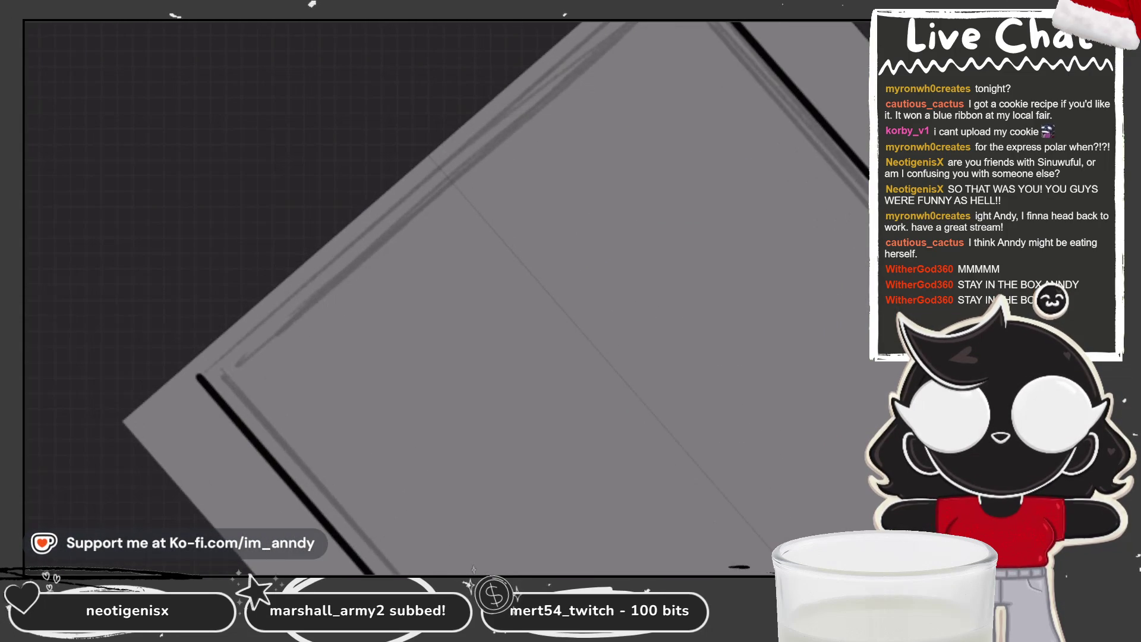
left_click_drag(199, 426, 634, 25)
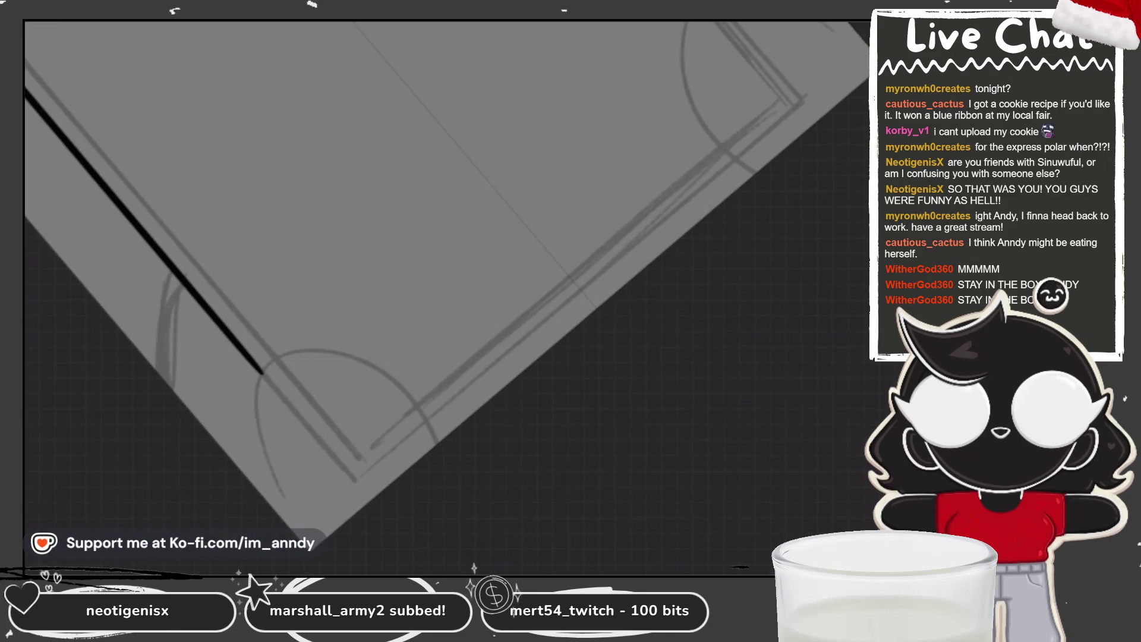
Ink the lower-right edge with its inner double line and both inner side edges.
left_click_drag(357, 479, 807, 101)
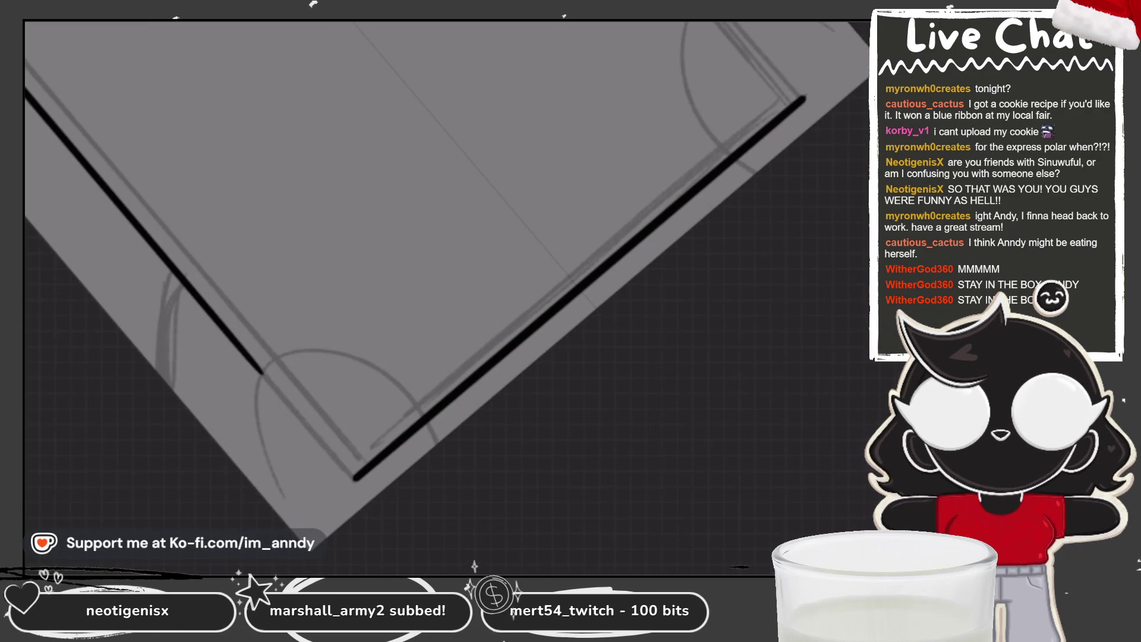
left_click_drag(366, 439, 767, 102)
key("ctrl+z")
left_click_drag(358, 455, 777, 100)
key("5")
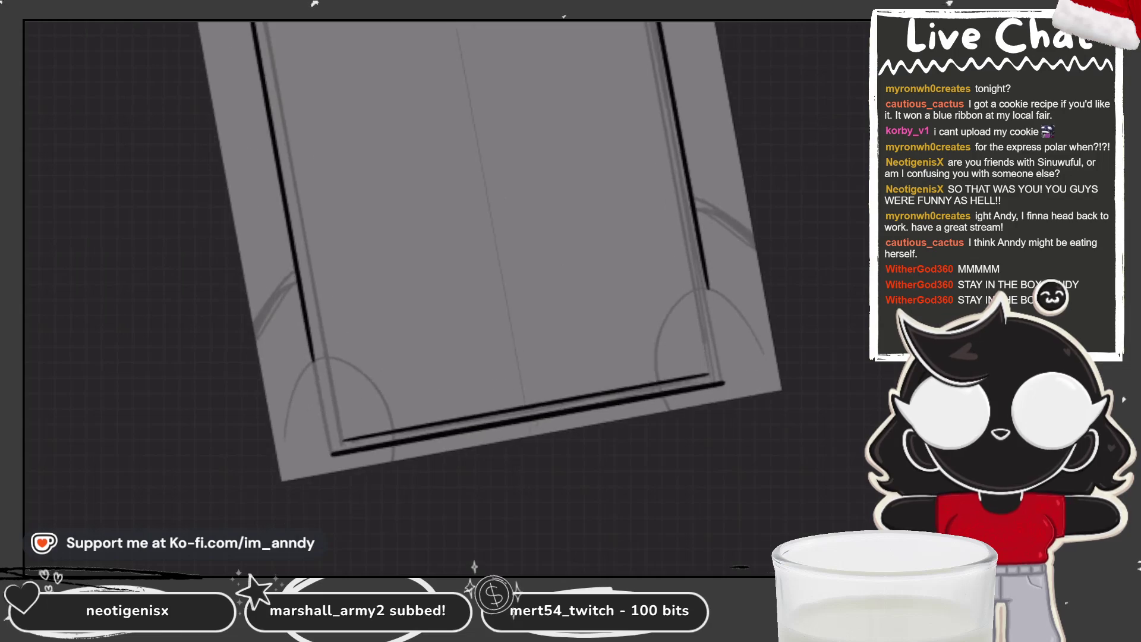
left_click_drag(311, 510, 320, 101)
left_click_drag(726, 512, 716, 100)
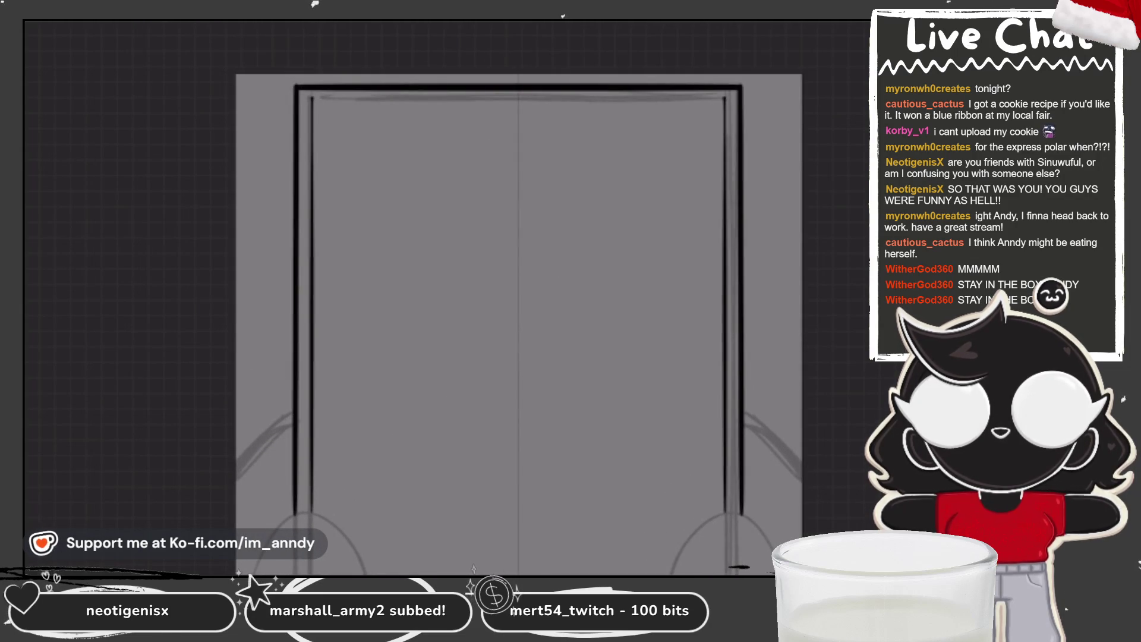
Ink a thin inner line along the upper-left edge, then straighten and zoom the view on the box.
key("6")
key("6")
left_click_drag(260, 385, 540, 23)
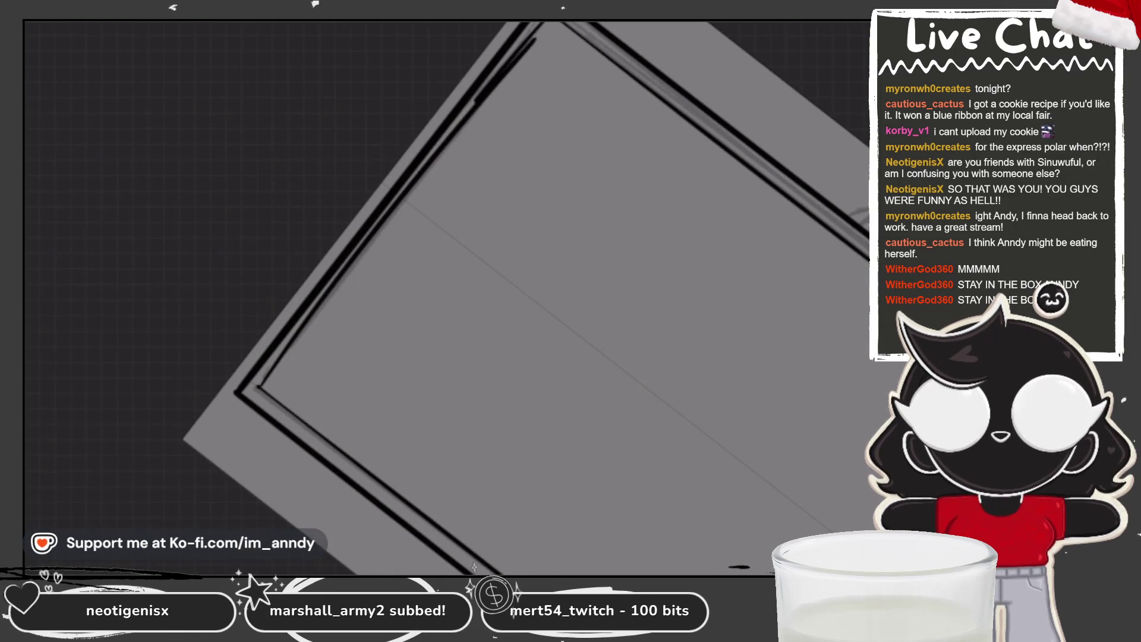
key("ctrl+z")
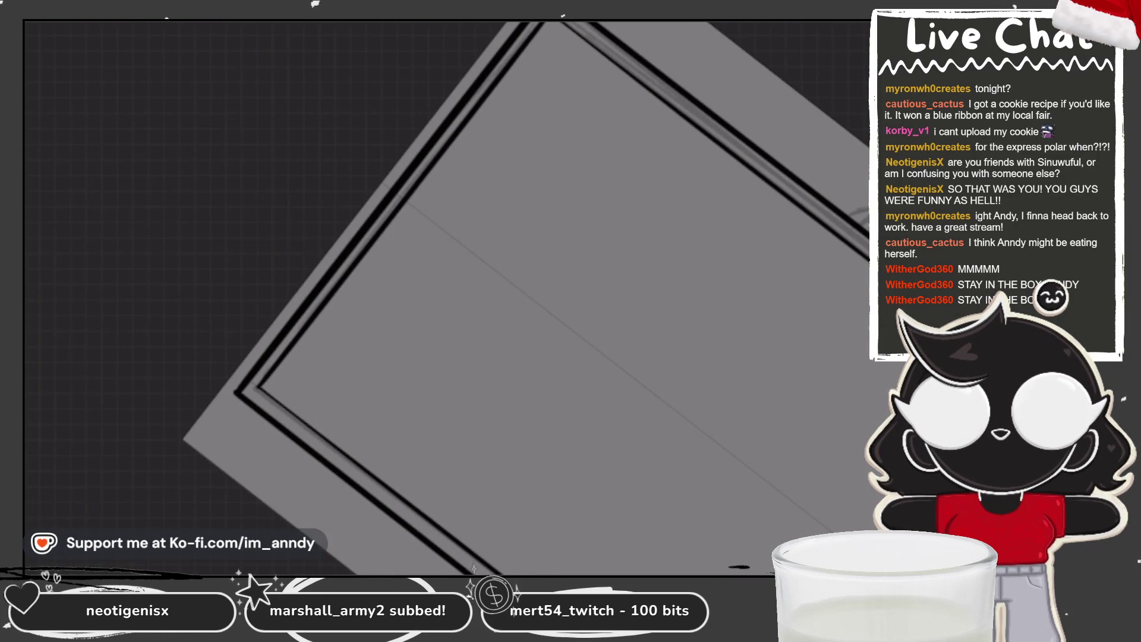
key("5")
key("6")
key("6")
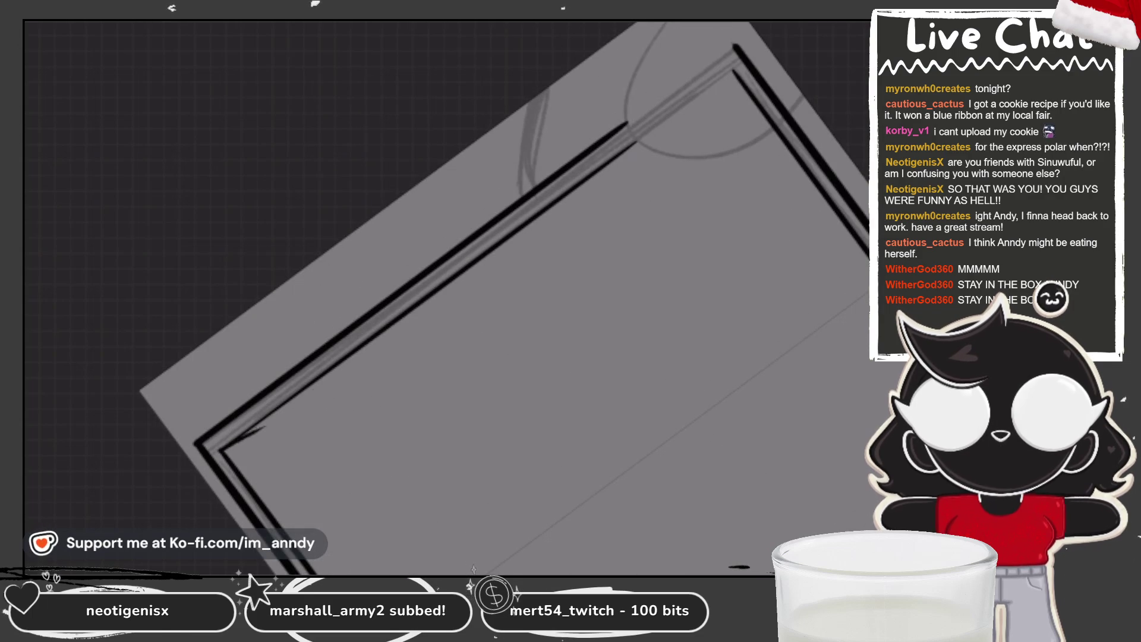
left_click_drag(232, 444, 650, 141)
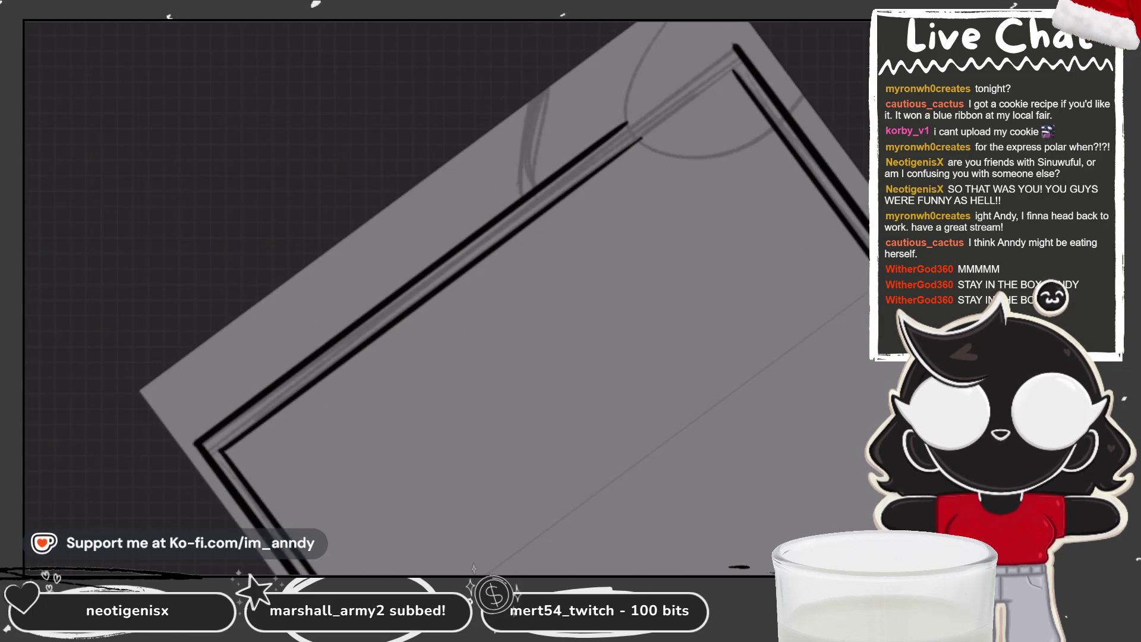
key("6")
key("6")
key("6")
key("minus")
key("6")
key("5")
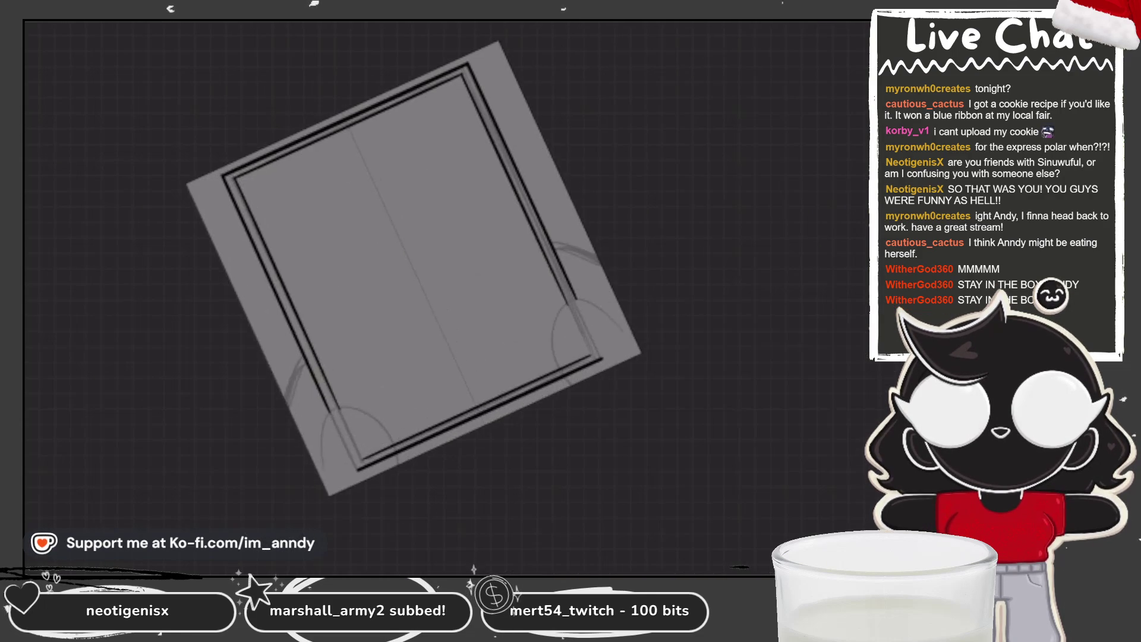
key("5")
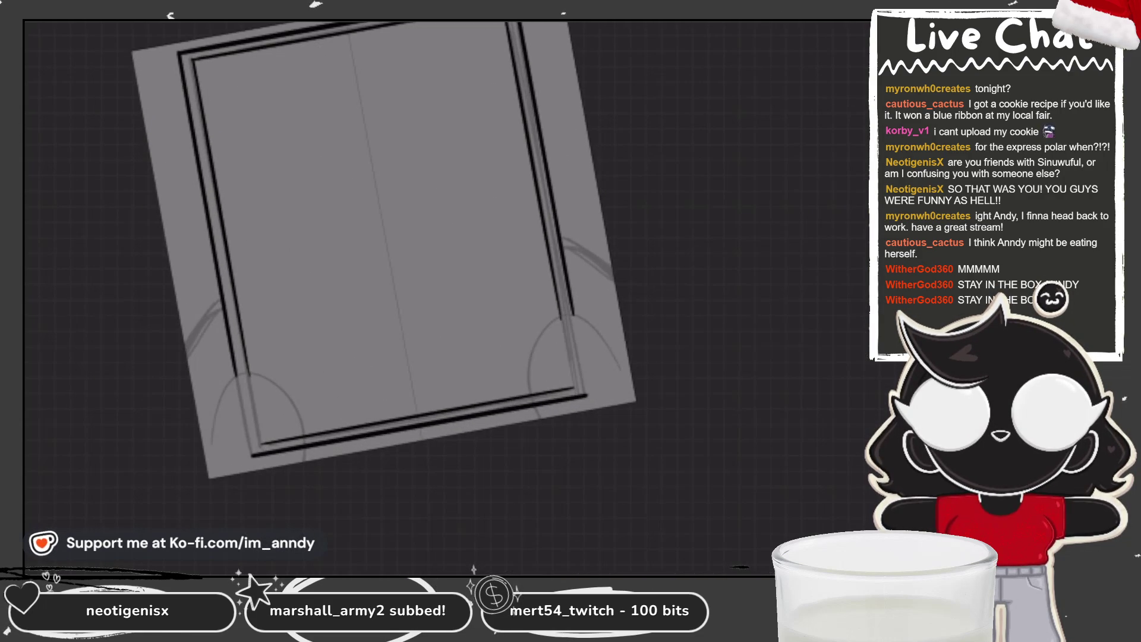
key("plus")
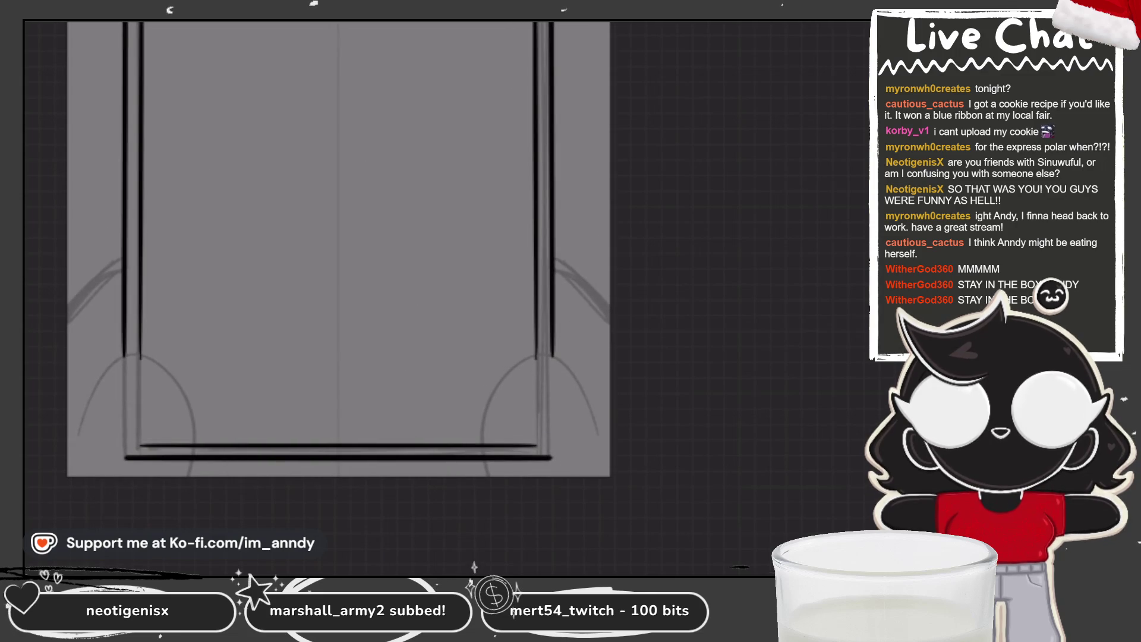
Erase both overhanging ends of the box's bottom double line.
left_click_drag(524, 456, 508, 456)
left_click_drag(151, 446, 182, 457)
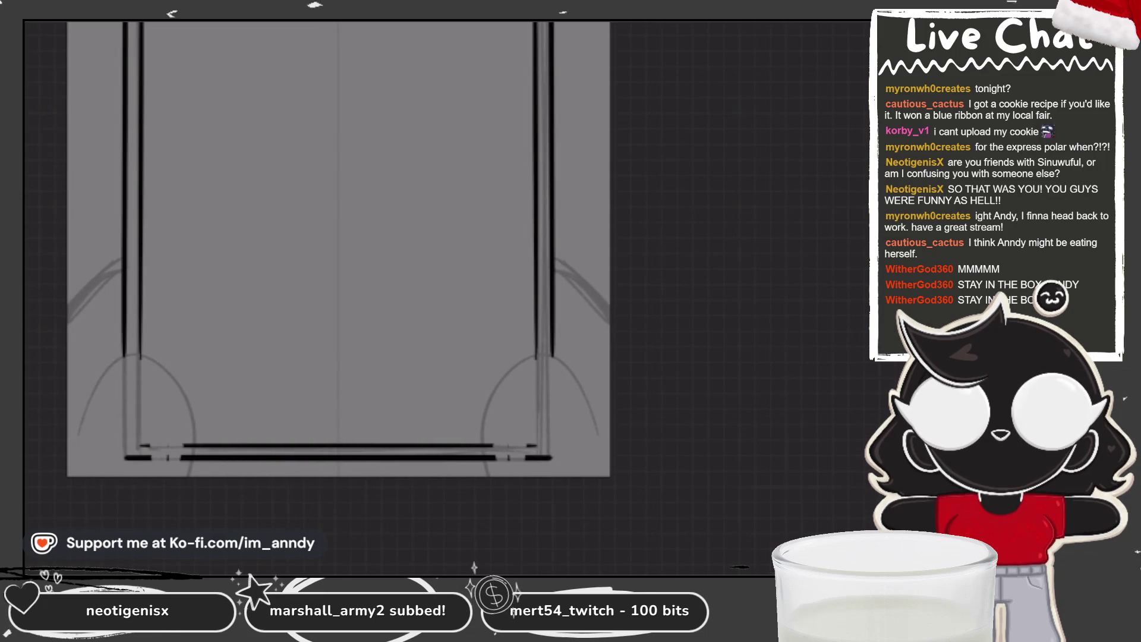
left_click_drag(501, 432, 547, 428)
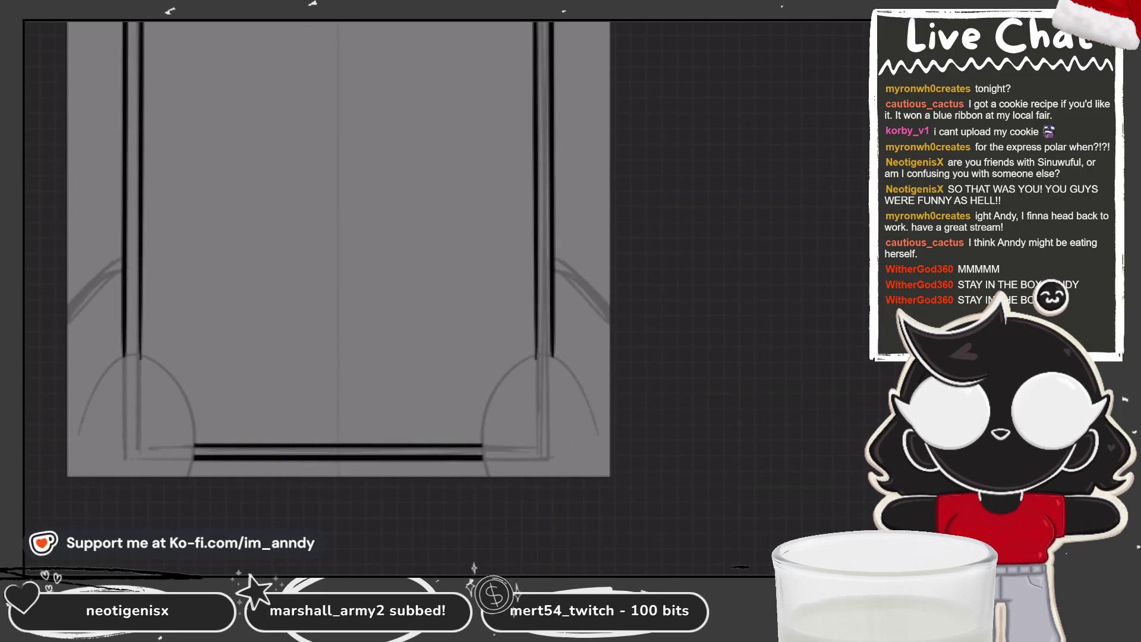
scroll(588, 446, "up", 3)
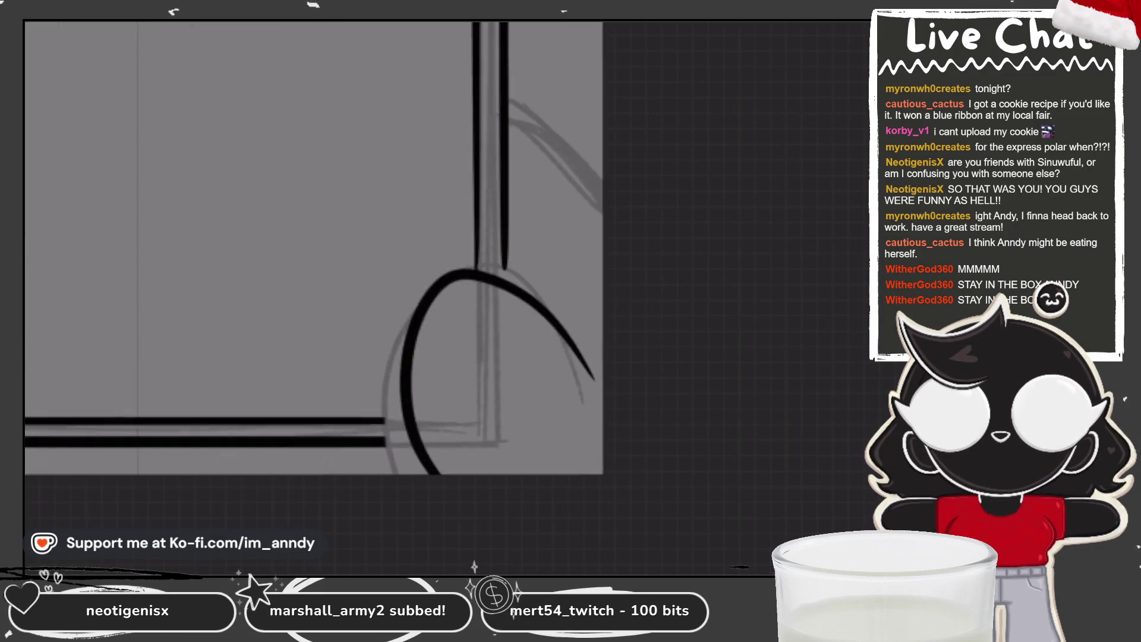
Ink the right foot's arch outline and the upper curve beside it in black.
mouse_move(602, 401)
left_mouse_down()
mouse_move(548, 298)
mouse_move(464, 271)
mouse_move(392, 472)
left_mouse_up()
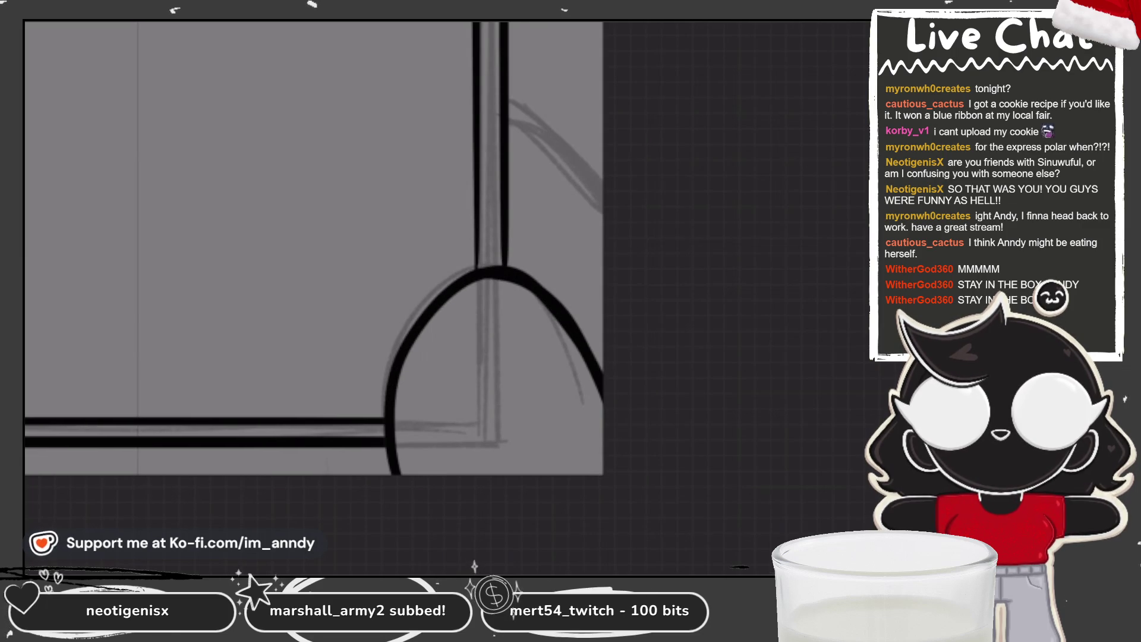
scroll(661, 530, "down", 1)
left_click_drag(536, 195, 612, 268)
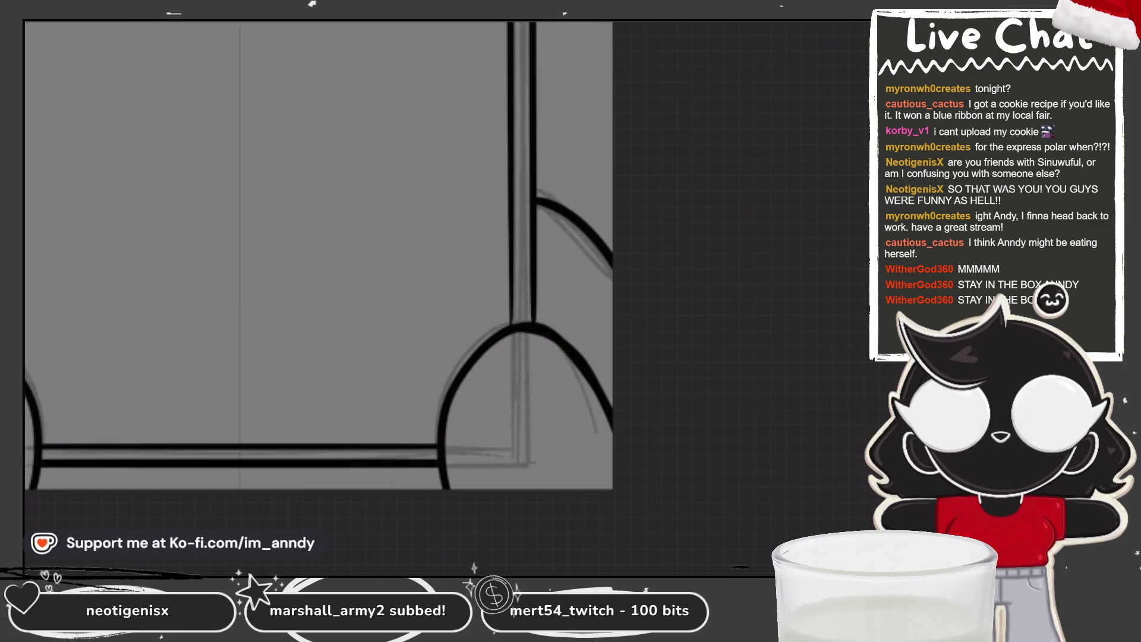
scroll(327, 256, "down", 1)
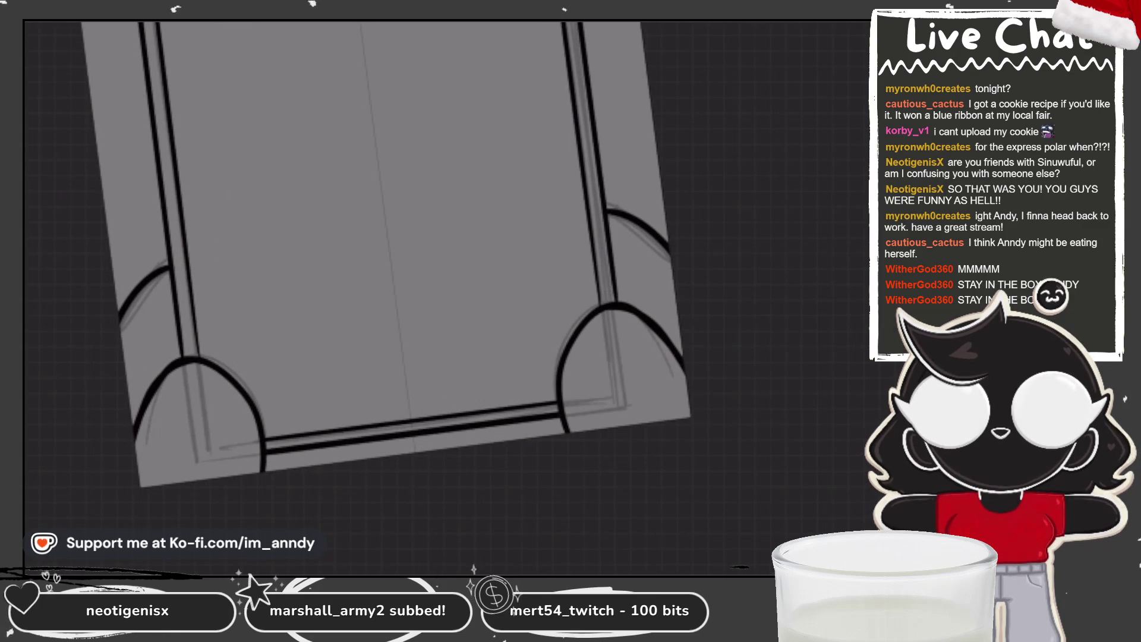
scroll(369, 270, "up", 1)
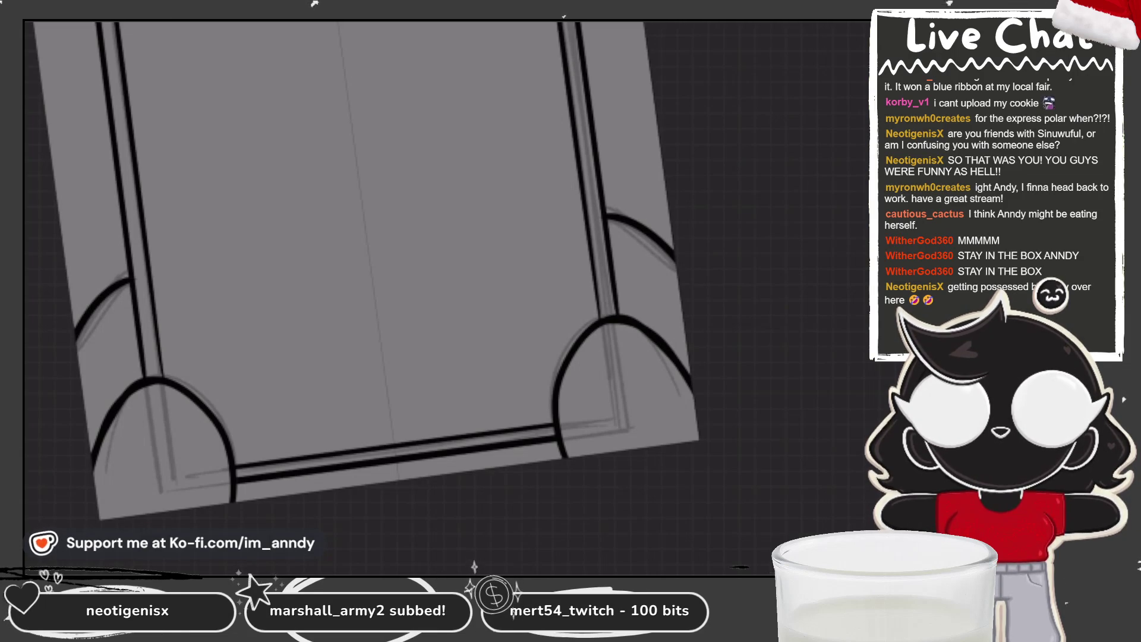
scroll(401, 250, "down", 3)
scroll(401, 205, "down", 2)
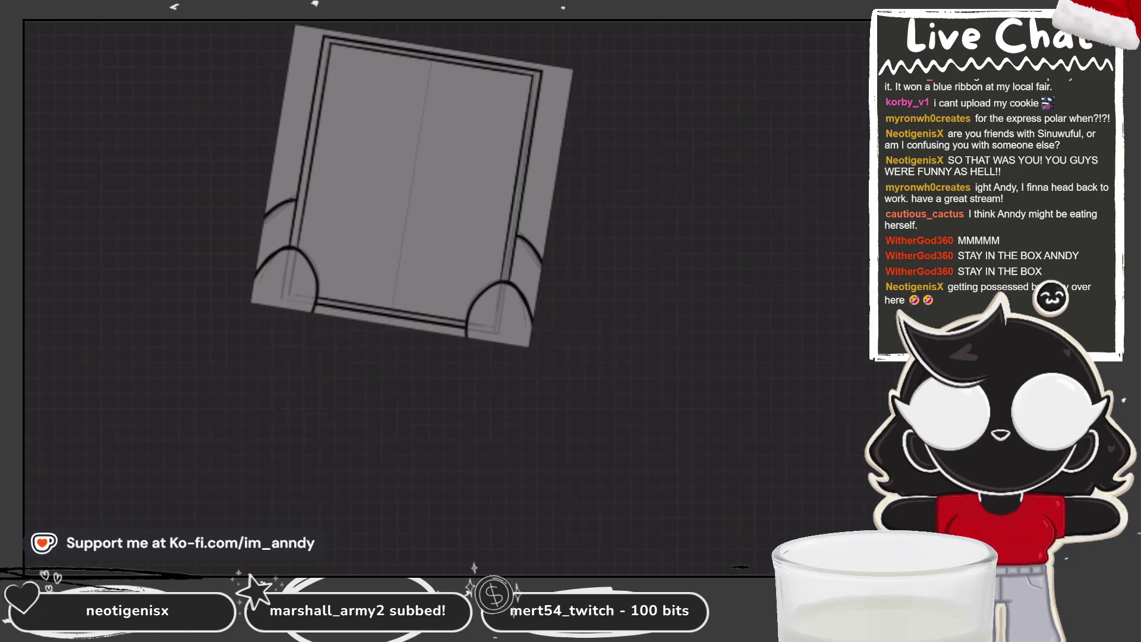
scroll(402, 231, "up", 1)
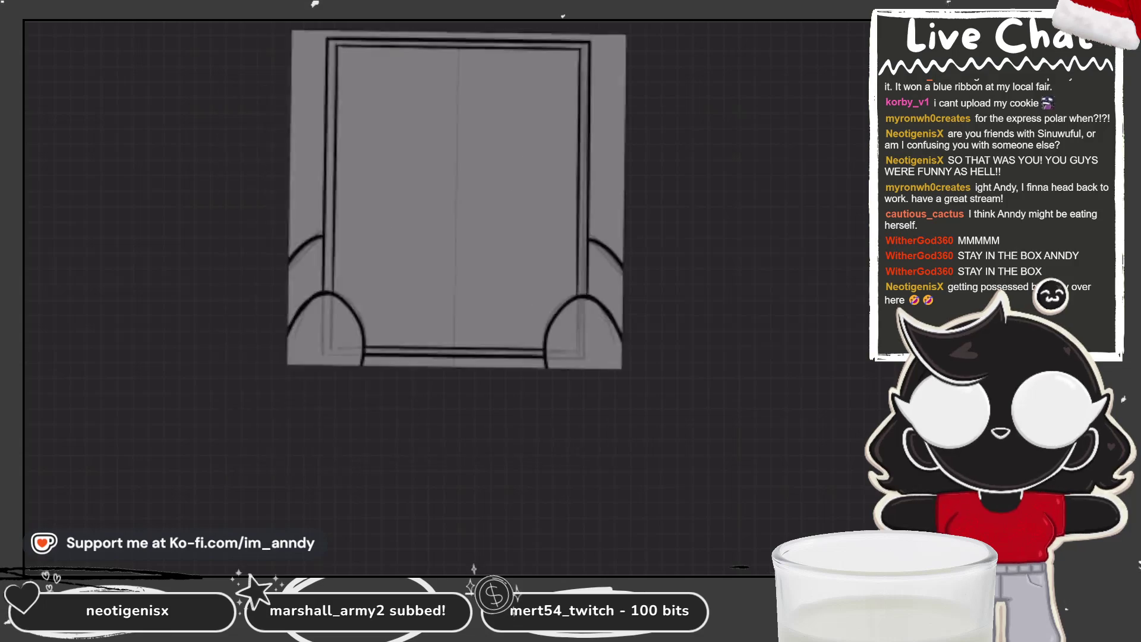
scroll(401, 250, "up", 2)
scroll(402, 250, "up", 1)
scroll(401, 249, "down", 2)
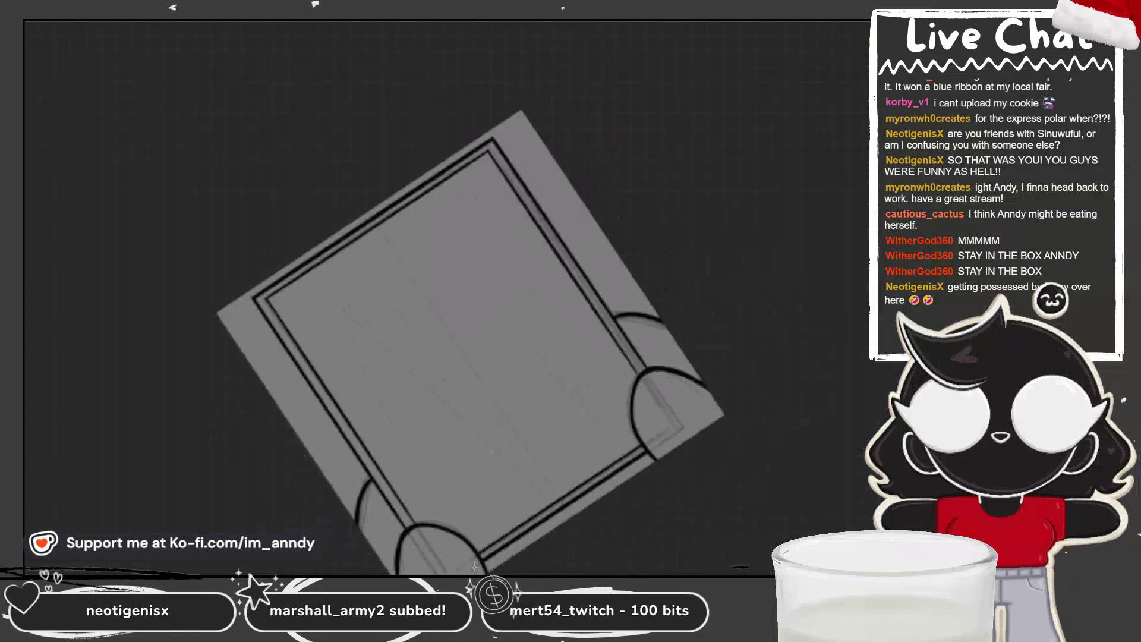
scroll(401, 249, "up", 2)
scroll(402, 249, "up", 1)
scroll(401, 250, "up", 1)
scroll(402, 250, "down", 3)
scroll(508, 258, "up", 3)
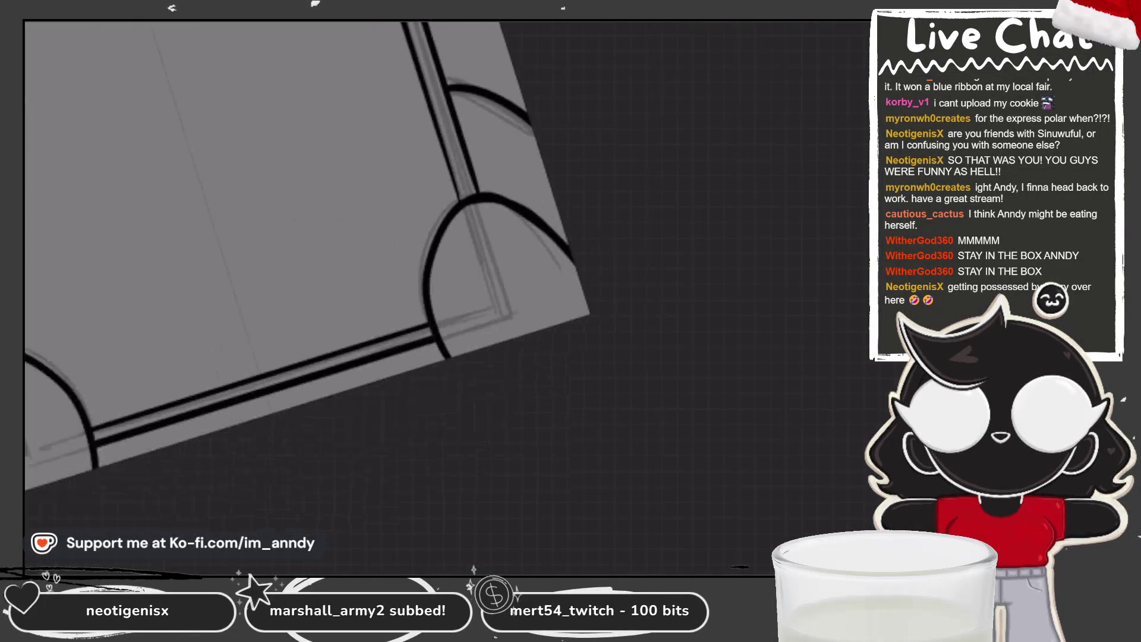
scroll(312, 259, "down", 3)
scroll(499, 268, "up", 1)
scroll(401, 268, "up", 2)
scroll(401, 267, "down", 2)
scroll(401, 267, "up", 1)
scroll(402, 295, "up", 1)
scroll(401, 294, "up", 1)
scroll(401, 294, "up", 2)
scroll(402, 295, "down", 2)
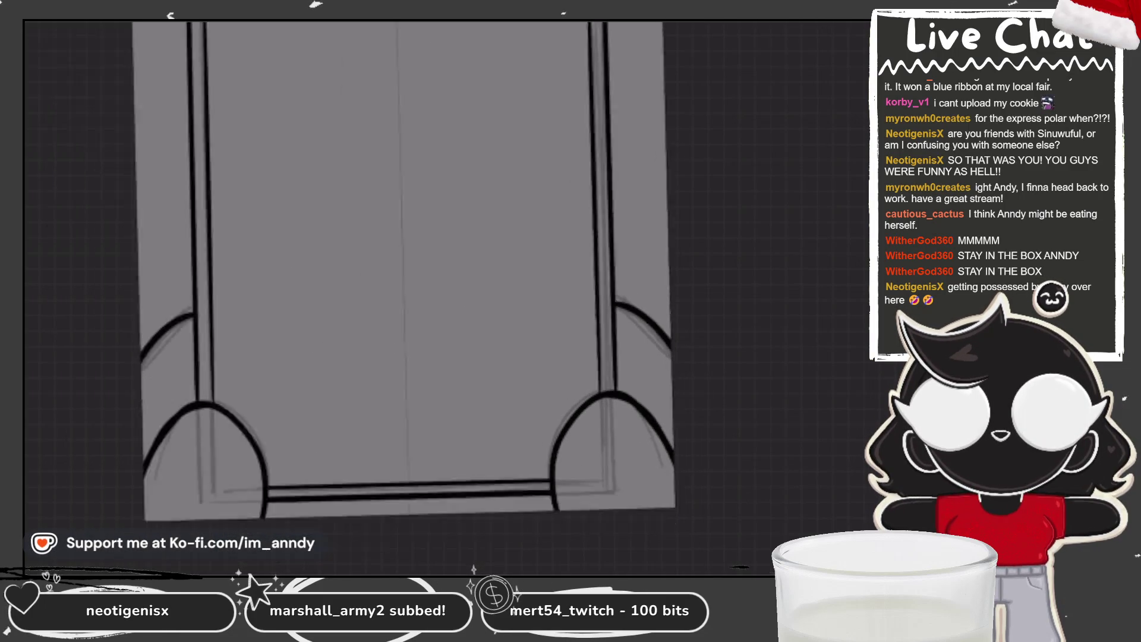
Select Layer 4 and pick red in the Colors panel, checking Layer 3's options.
key("l")
left_click(714, 121)
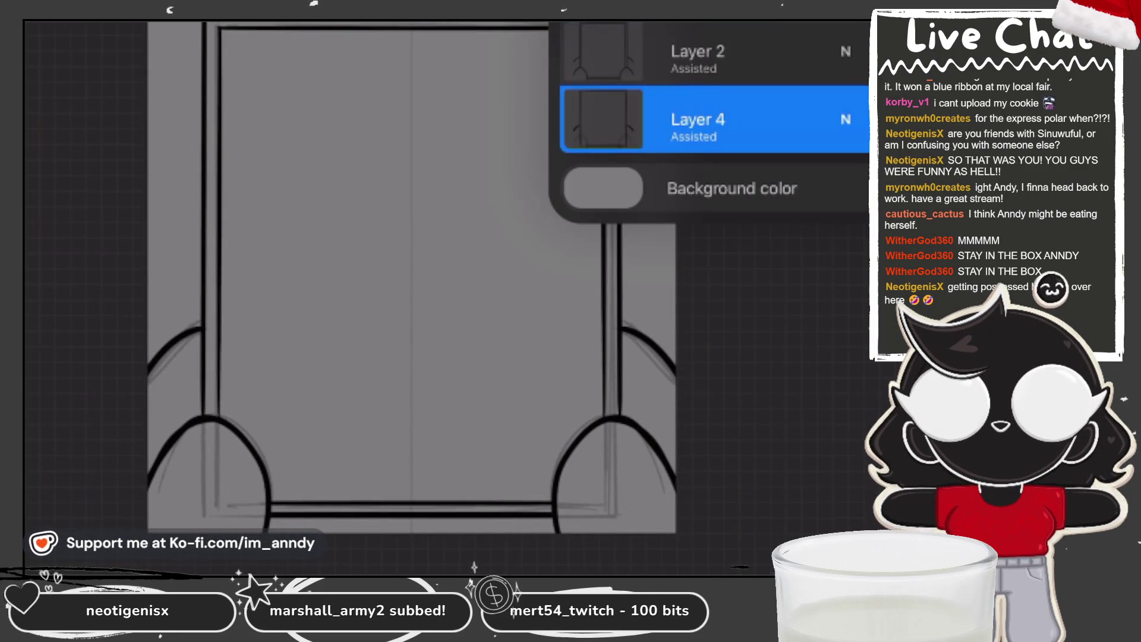
key("c")
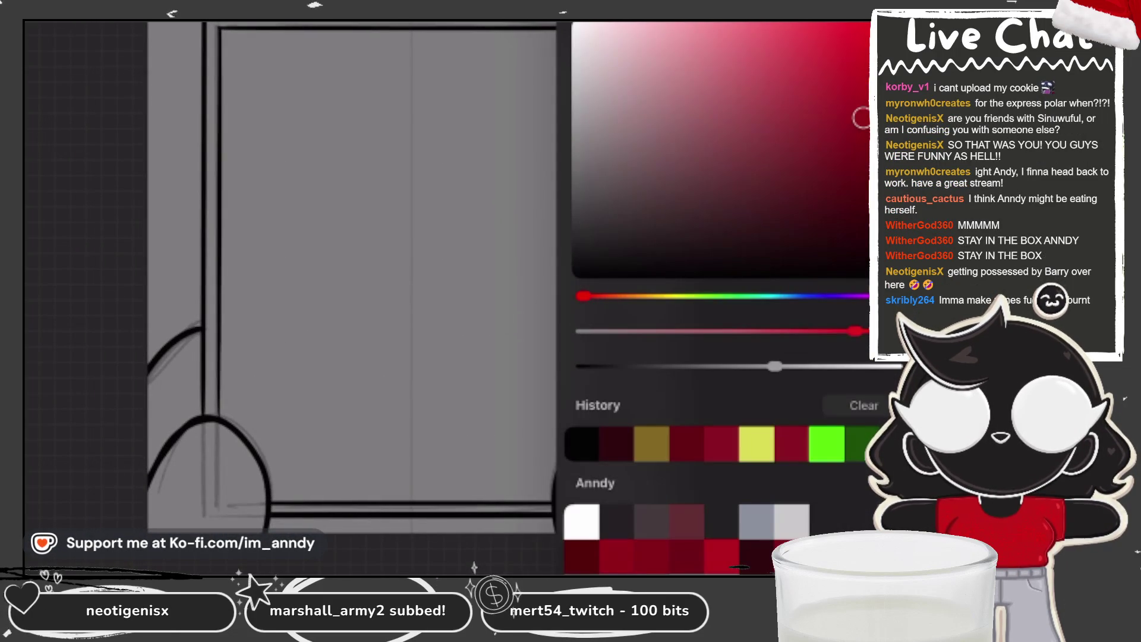
key("l")
left_click(698, 120)
key("Escape")
key("l")
Draw red arcs inside both feet, undoing the too-thick red strokes.
left_click_drag(647, 450, 579, 524)
left_click_drag(176, 451, 246, 525)
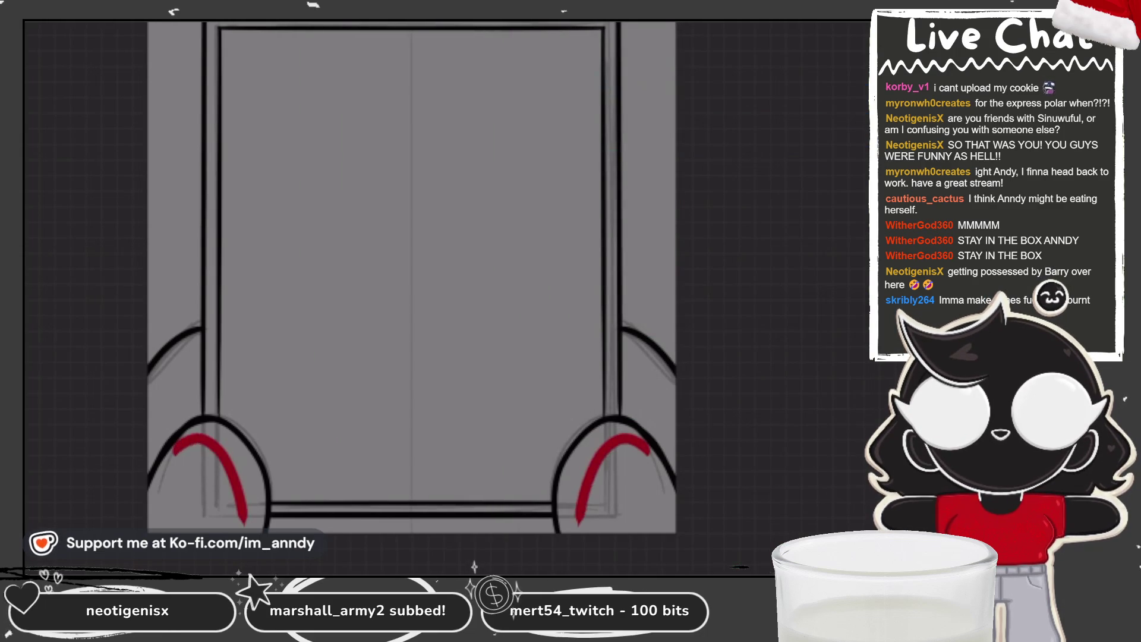
scroll(411, 267, "up", 5)
mouse_move(546, 358)
left_mouse_down()
mouse_move(516, 327)
mouse_move(435, 337)
mouse_move(492, 306)
mouse_move(403, 411)
left_mouse_up()
key("ctrl+z")
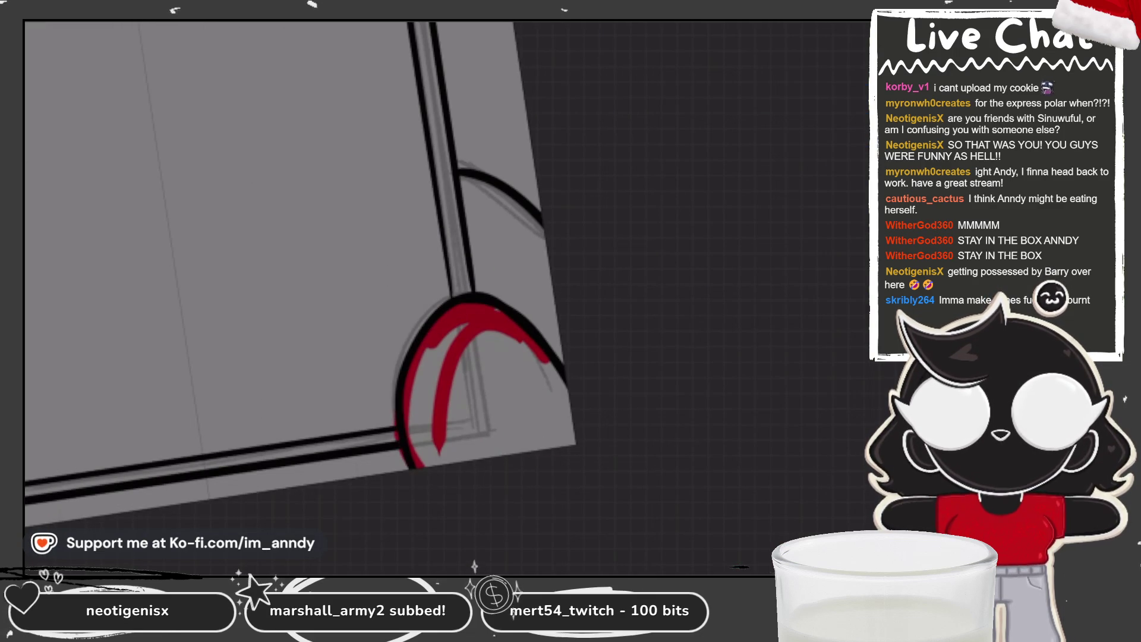
key("ctrl+z")
key("ctrl+z")
key("ctrl+z")
mouse_move(568, 398)
left_mouse_down()
mouse_move(477, 303)
mouse_move(414, 374)
mouse_move(408, 463)
left_mouse_up()
key("ctrl+z")
key("ctrl+z")
key("c")
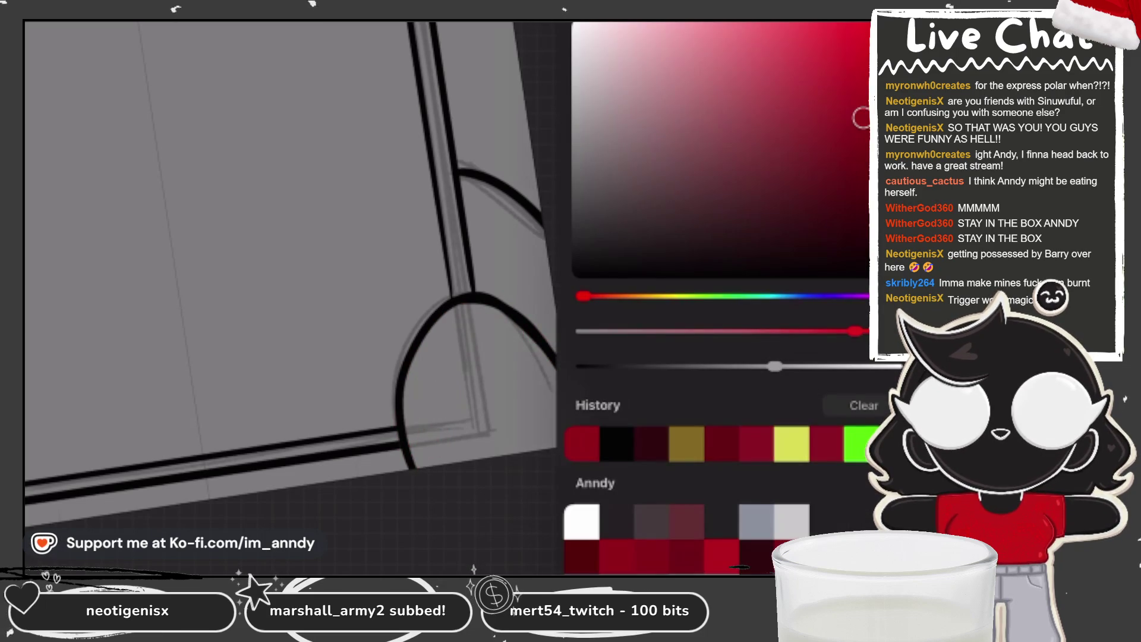
key("c")
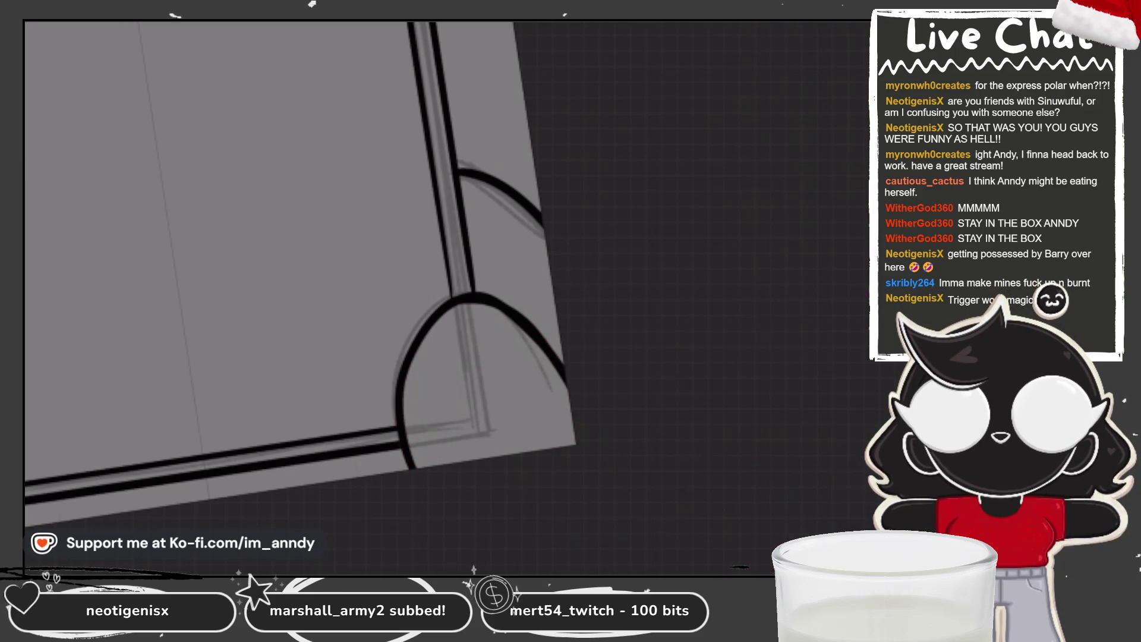
Outline the foot shapes in red and fill the lower and upper shapes with dark red.
mouse_move(530, 348)
left_mouse_down()
mouse_move(449, 308)
mouse_move(412, 403)
left_mouse_up()
mouse_move(464, 303)
left_mouse_down()
mouse_move(411, 380)
mouse_move(420, 466)
left_mouse_up()
mouse_move(440, 331)
left_mouse_down()
mouse_move(477, 267)
mouse_move(464, 185)
mouse_move(542, 231)
left_mouse_up()
left_click(490, 392)
left_click(483, 233)
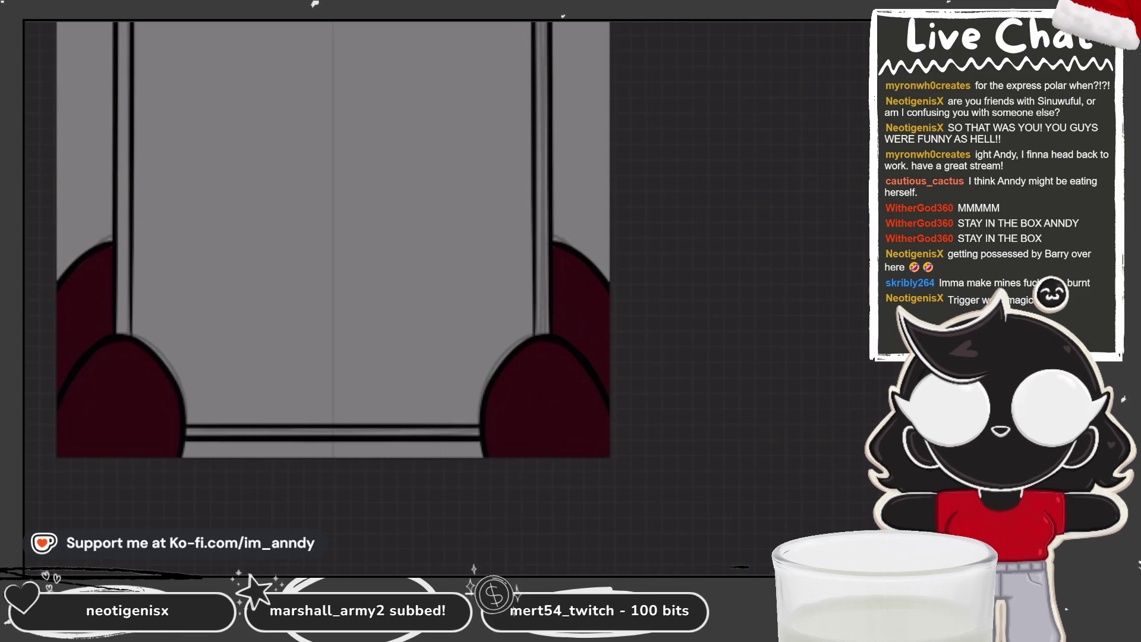
Try green dots and strokes on the red shapes, undoing each attempt.
left_click(856, 443)
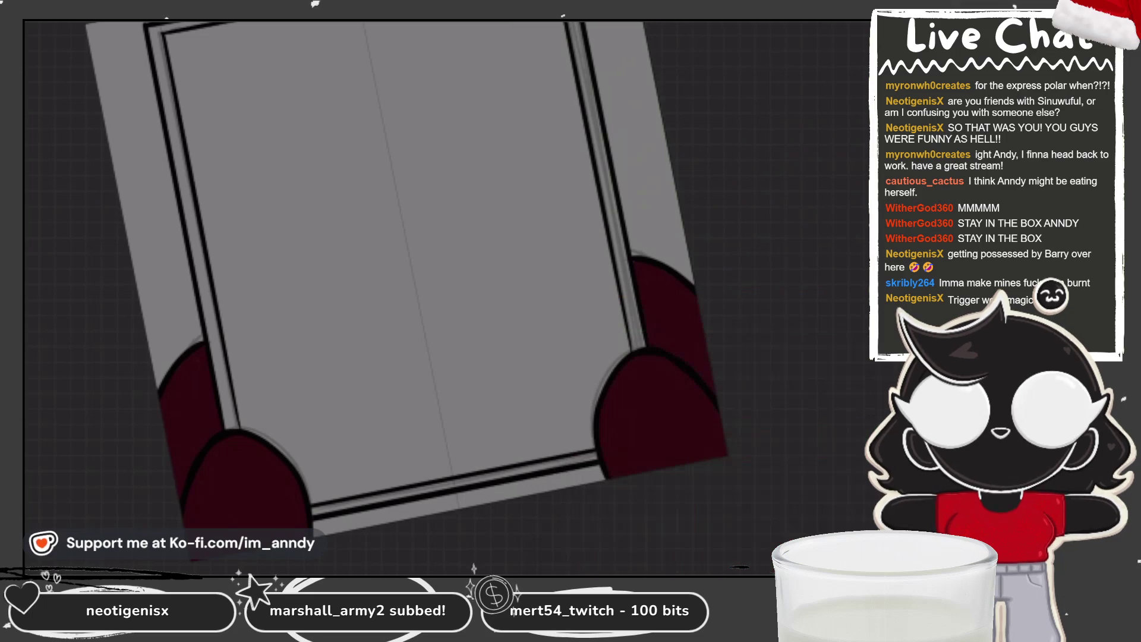
left_click_drag(230, 469, 235, 474)
left_click_drag(651, 388, 656, 394)
scroll(428, 268, "up", 2)
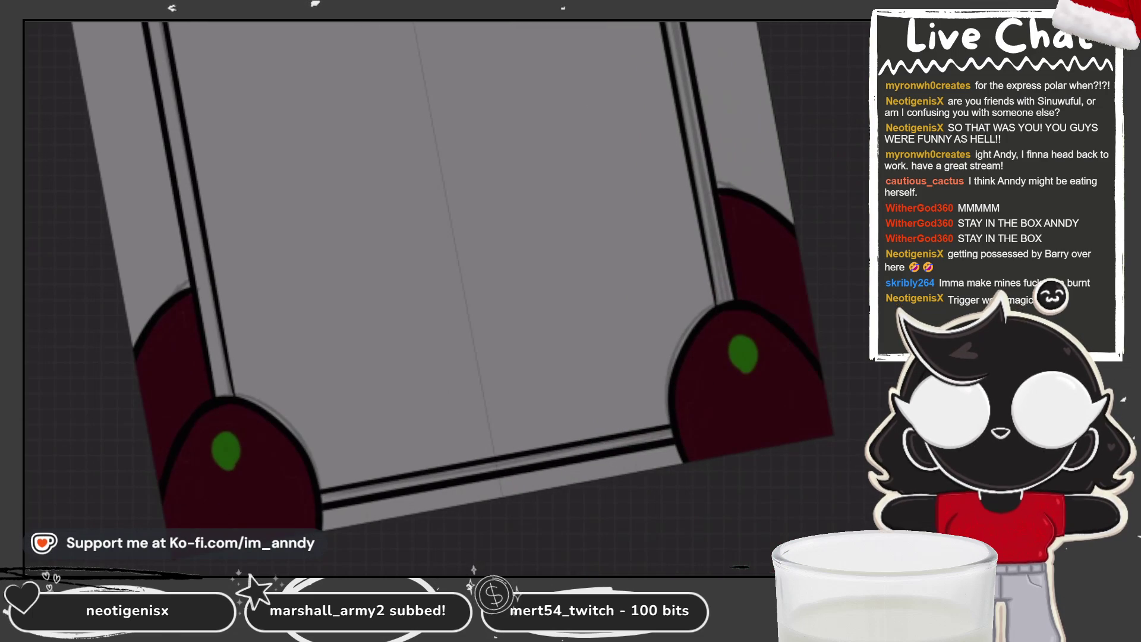
key("ctrl+z")
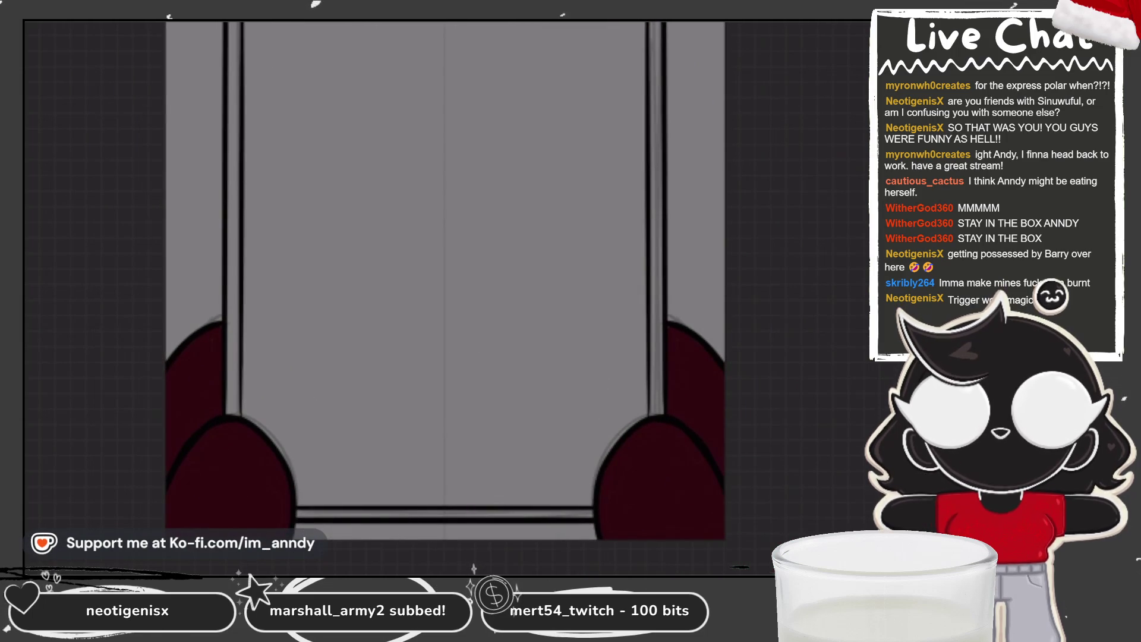
left_click_drag(183, 393, 209, 410)
left_click_drag(682, 393, 704, 410)
scroll(446, 268, "up", 2)
key("ctrl+z")
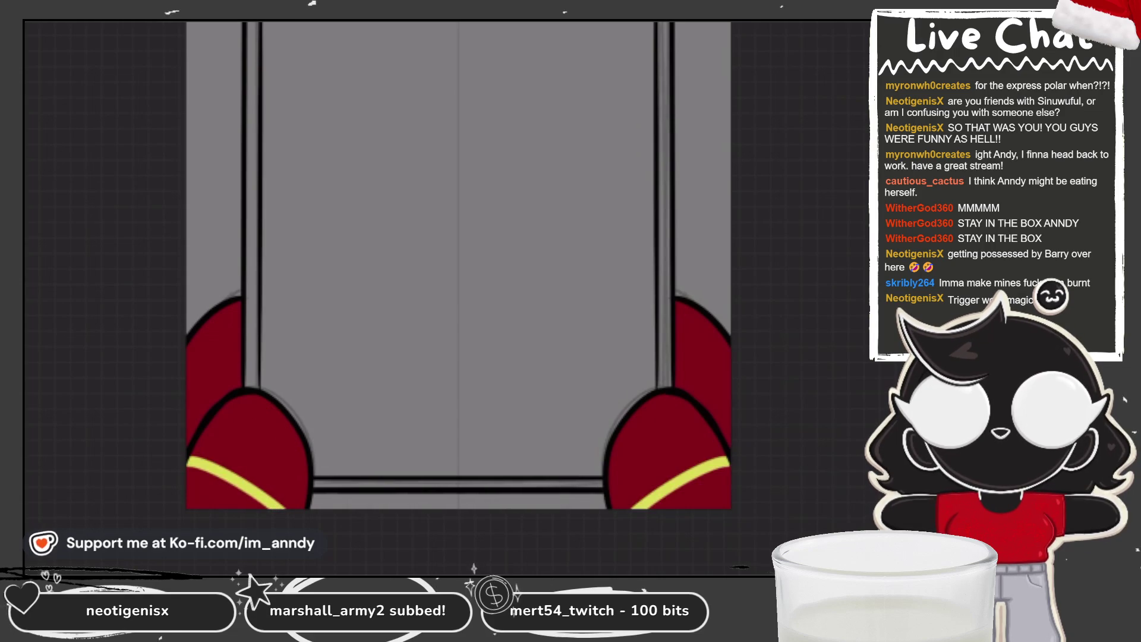
Paint yellow swirl curves on the lower-left red egg, redoing the long curve until it sits right.
left_click_drag(245, 457, 274, 412)
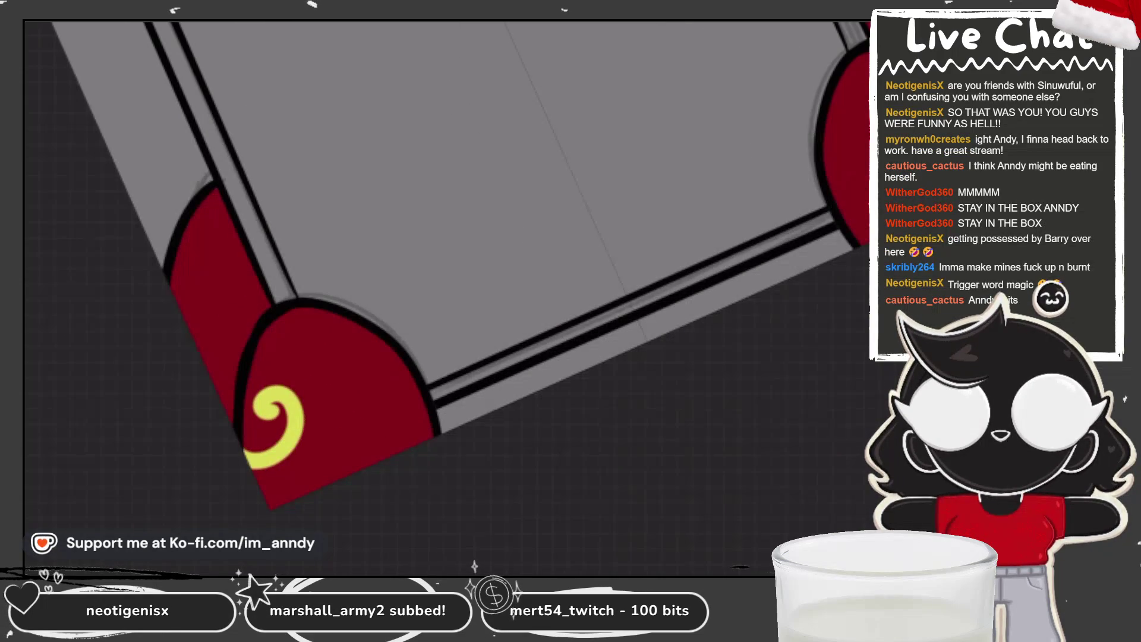
left_click_drag(337, 472, 403, 447)
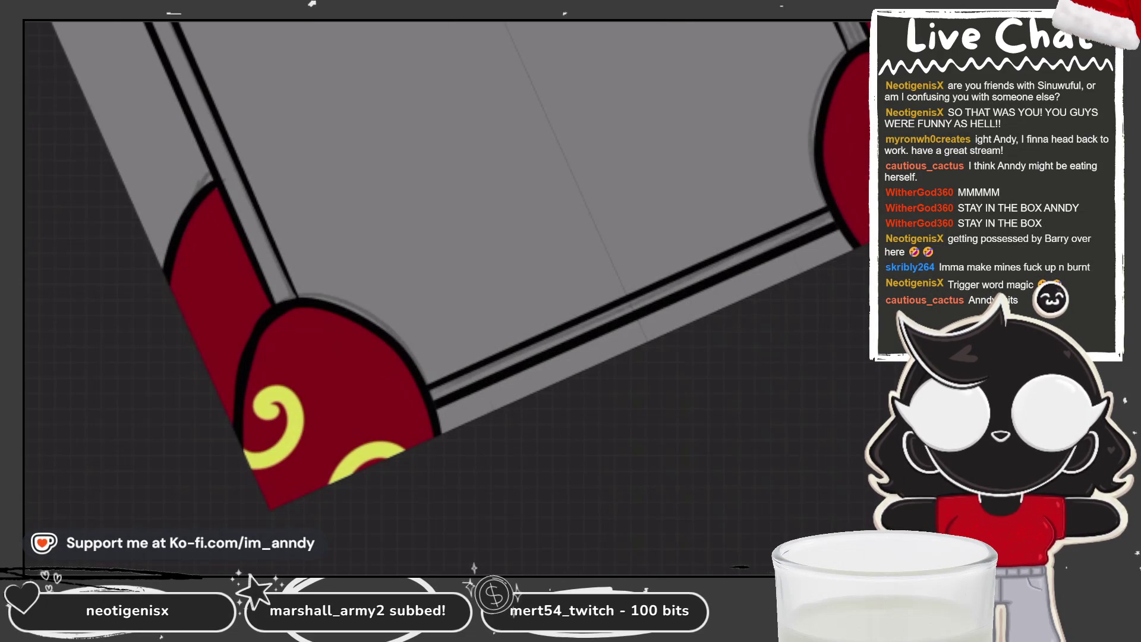
left_click_drag(322, 317, 432, 400)
key("ctrl+z")
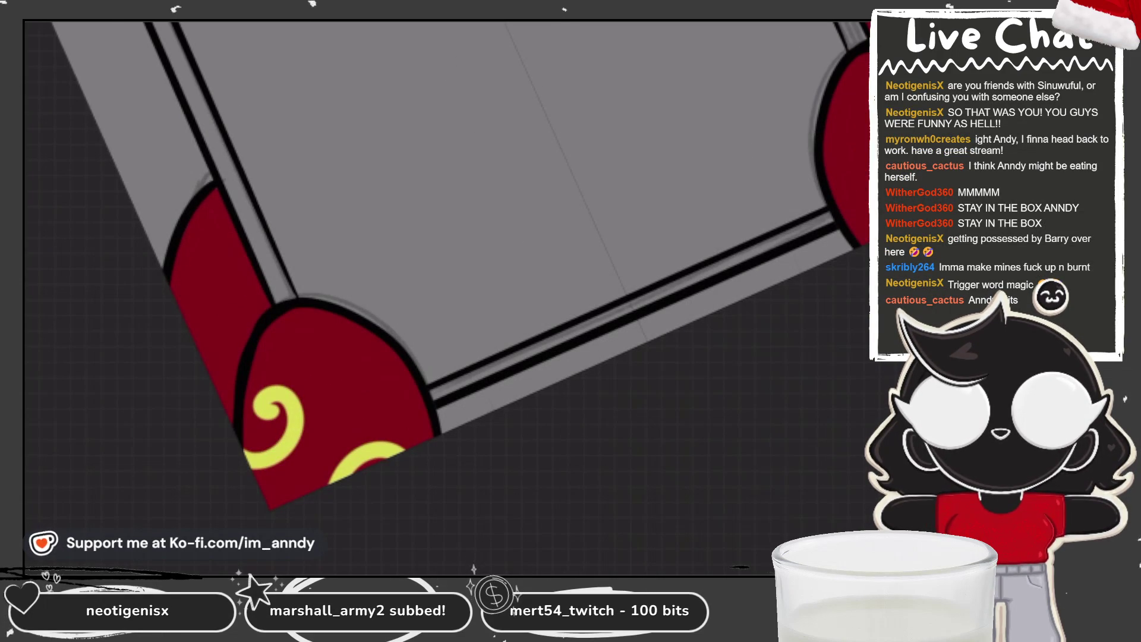
left_click_drag(313, 314, 428, 402)
key("ctrl+z")
left_click_drag(312, 312, 432, 403)
Try yellow curls and dots on the left red egg, undoing the ones that don't work.
mouse_move(196, 219)
left_mouse_down()
mouse_move(177, 311)
mouse_move(253, 346)
mouse_move(200, 363)
mouse_move(250, 345)
left_mouse_up()
key("ctrl+z")
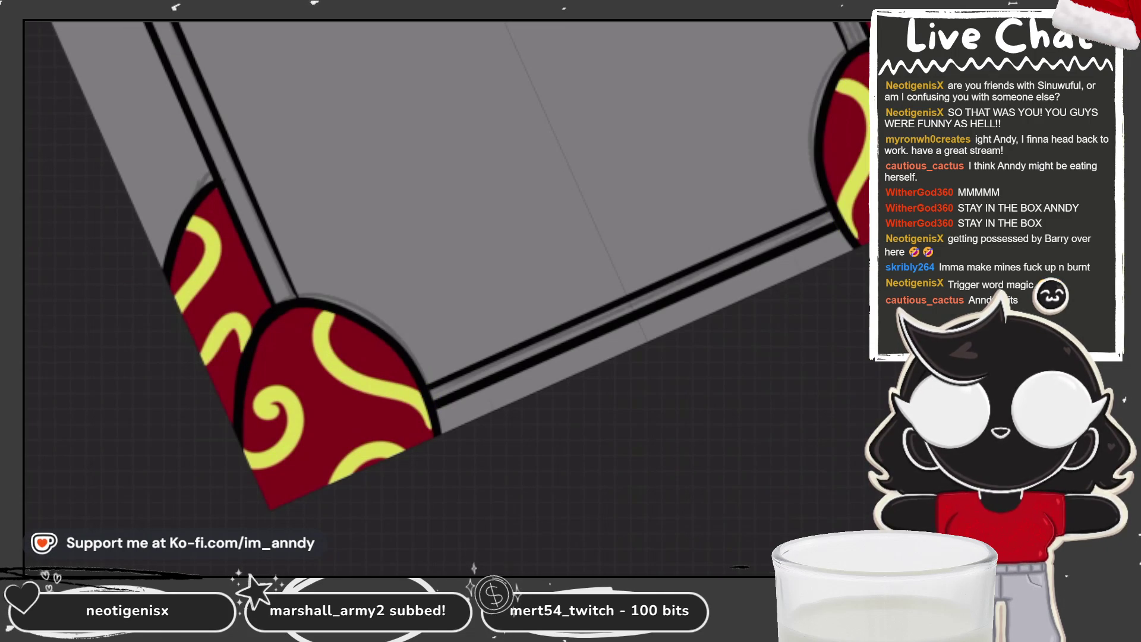
left_click_drag(245, 249, 253, 283)
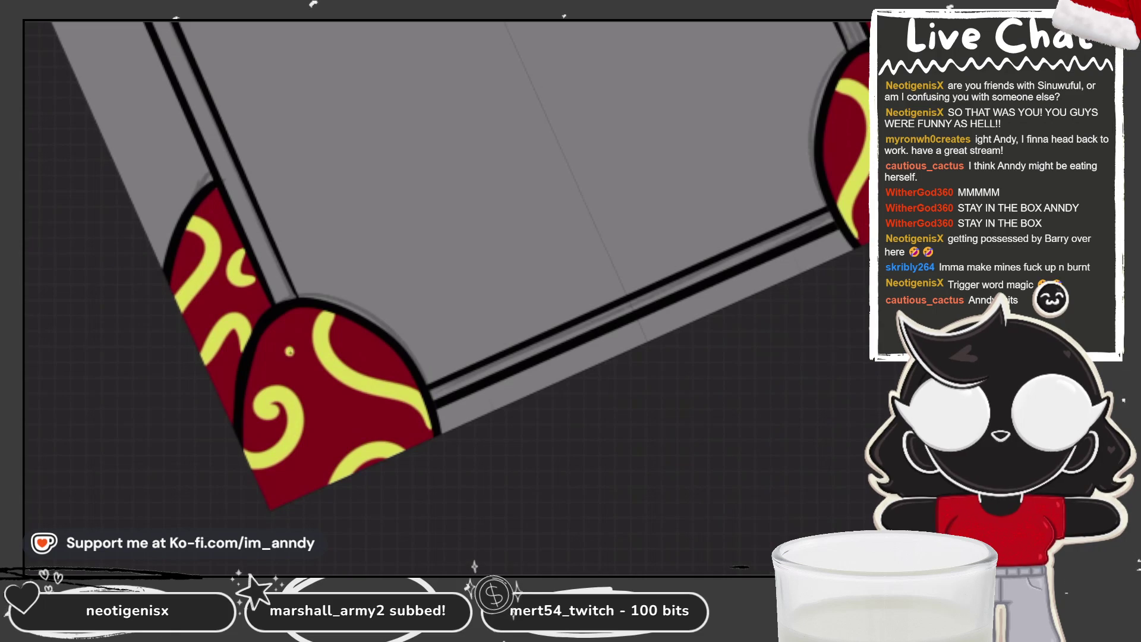
key("ctrl+z")
left_click(285, 349)
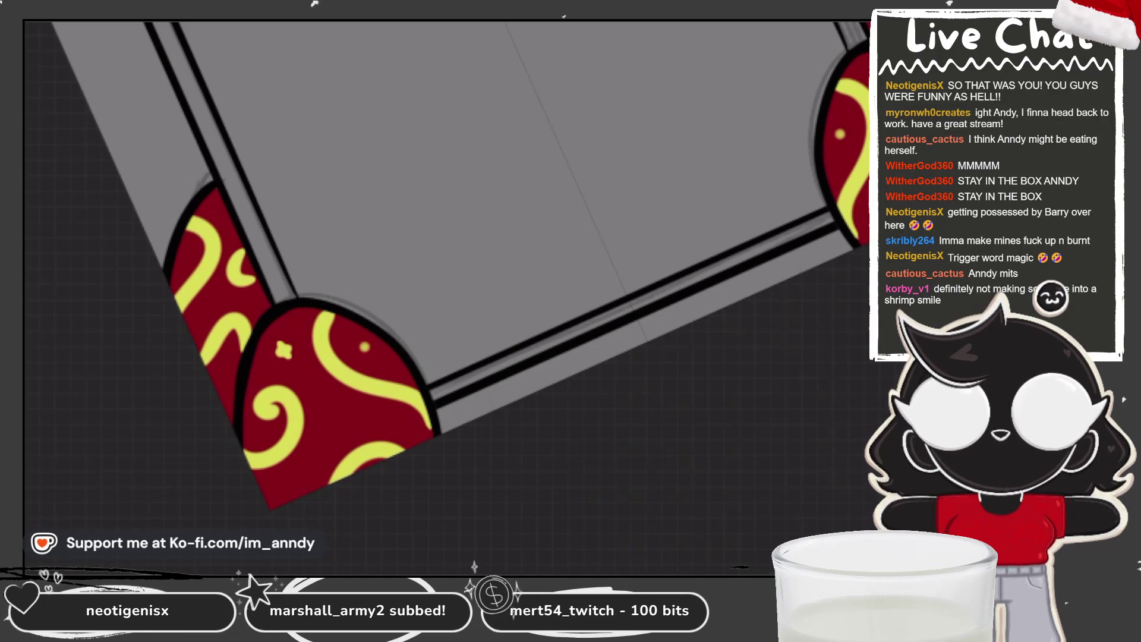
key("ctrl+z")
Dot small yellow hearts across the red eggs between the swirl stripes.
left_click(362, 349)
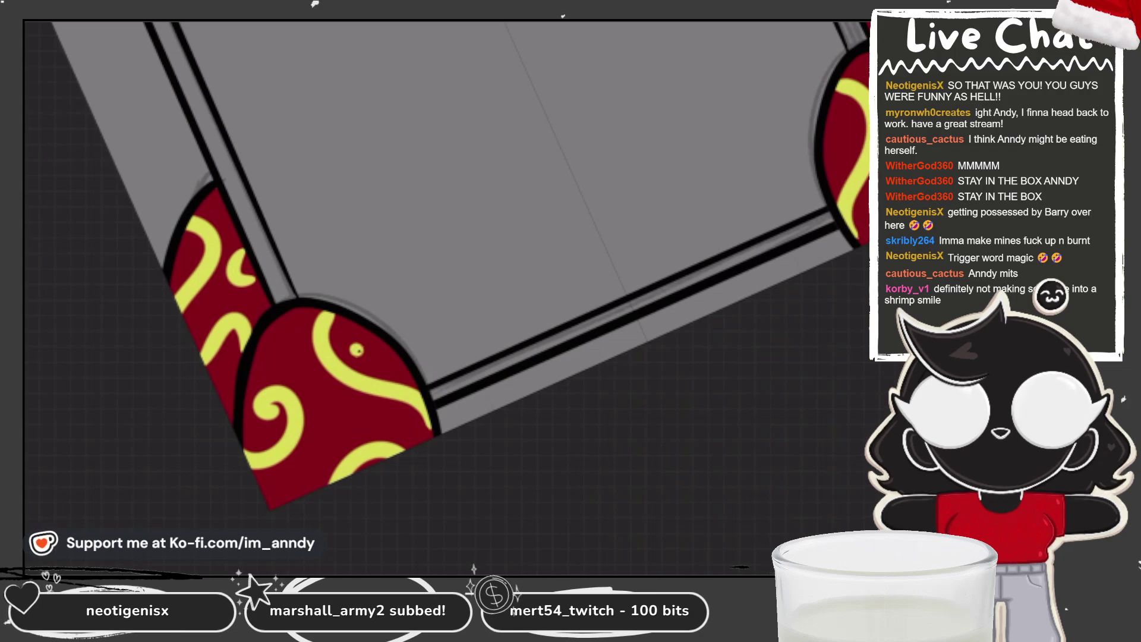
left_click(840, 135)
left_click(280, 359)
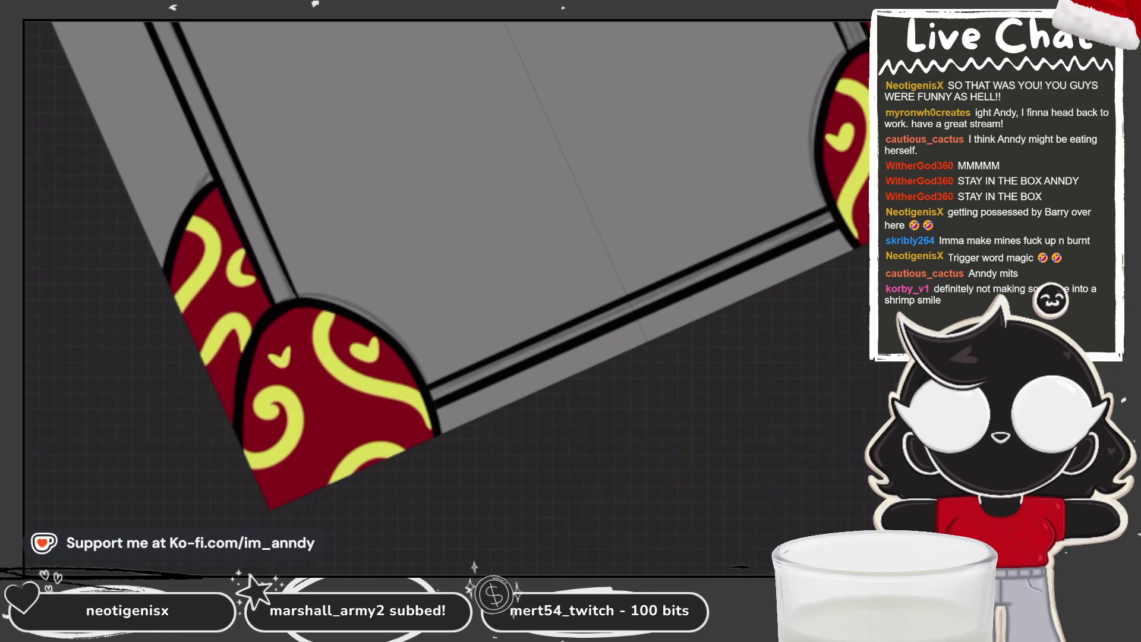
left_click(292, 340)
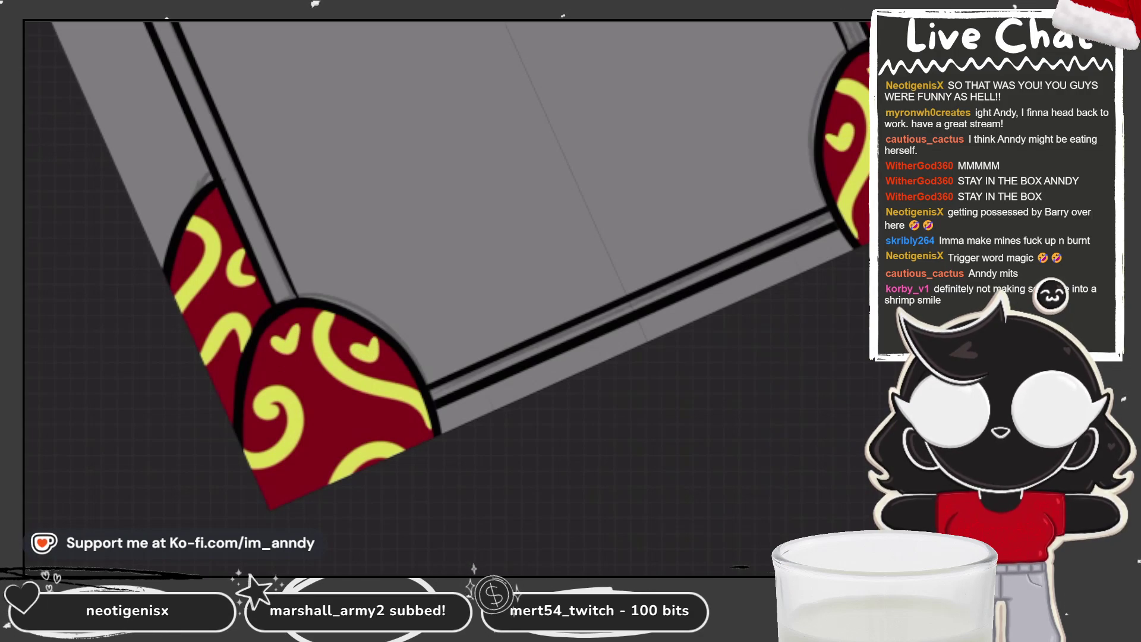
left_click(335, 424)
left_click(281, 492)
left_click(216, 389)
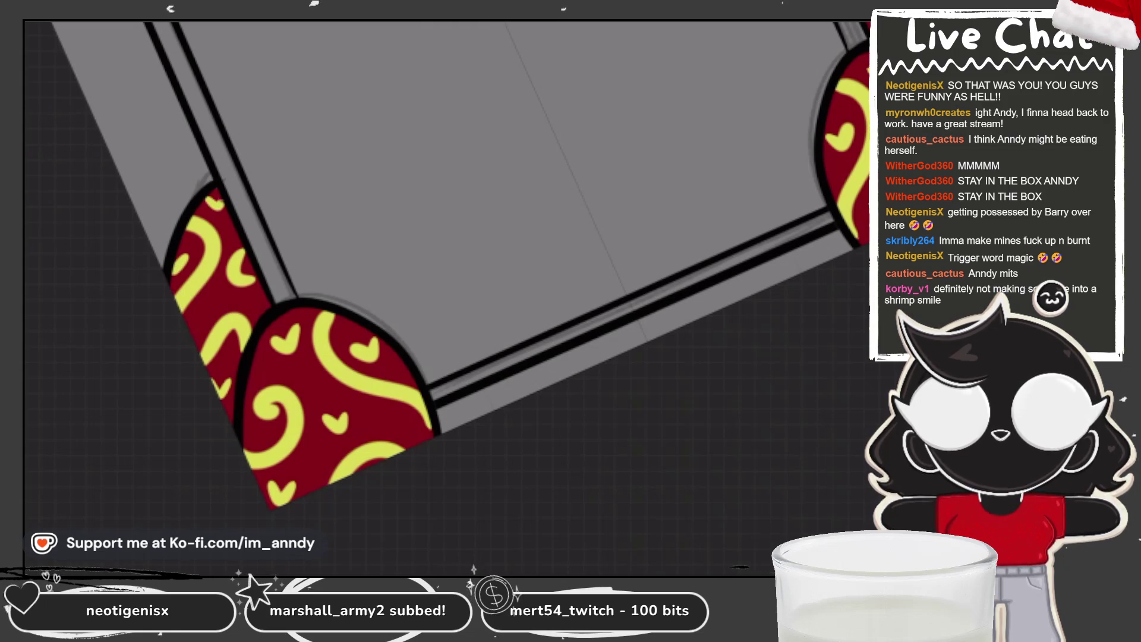
scroll(445, 245, "down", 3)
scroll(401, 210, "up", 1)
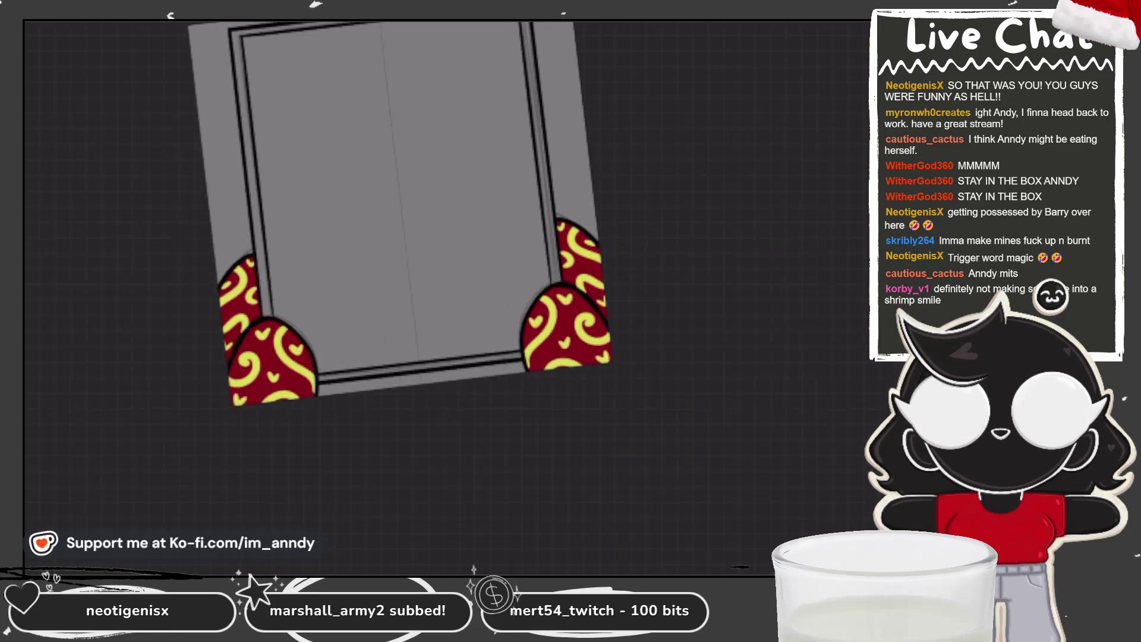
scroll(428, 188, "up", 1)
Add a new layer clipped to the egg pattern and pick a dark shading colour.
key("l")
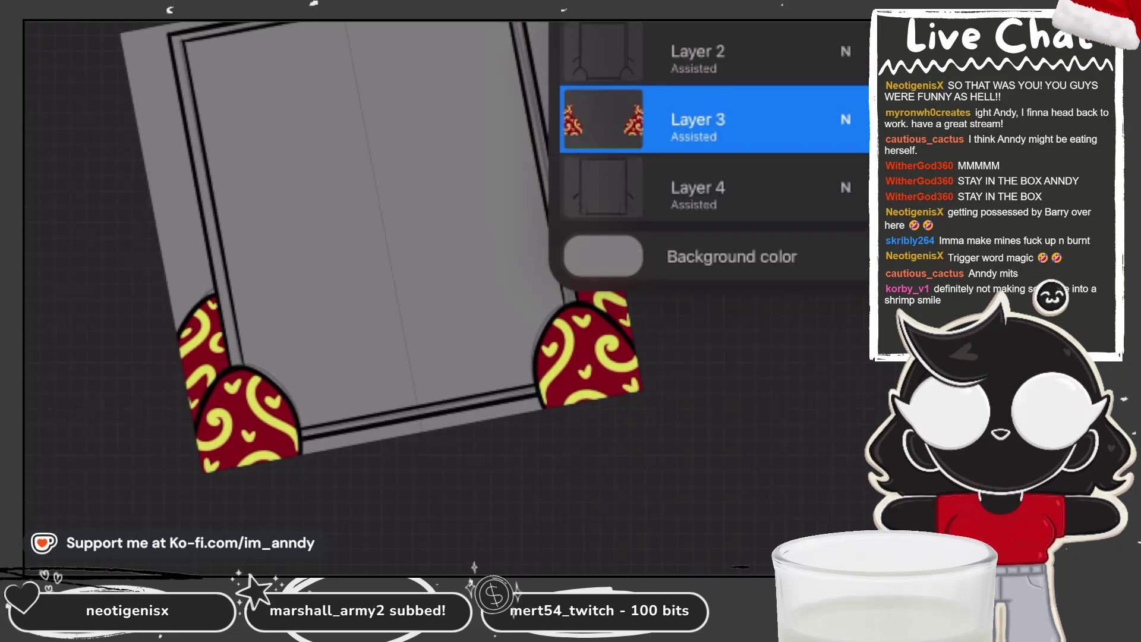
left_click(847, 18)
left_click(616, 120)
left_click(436, 242)
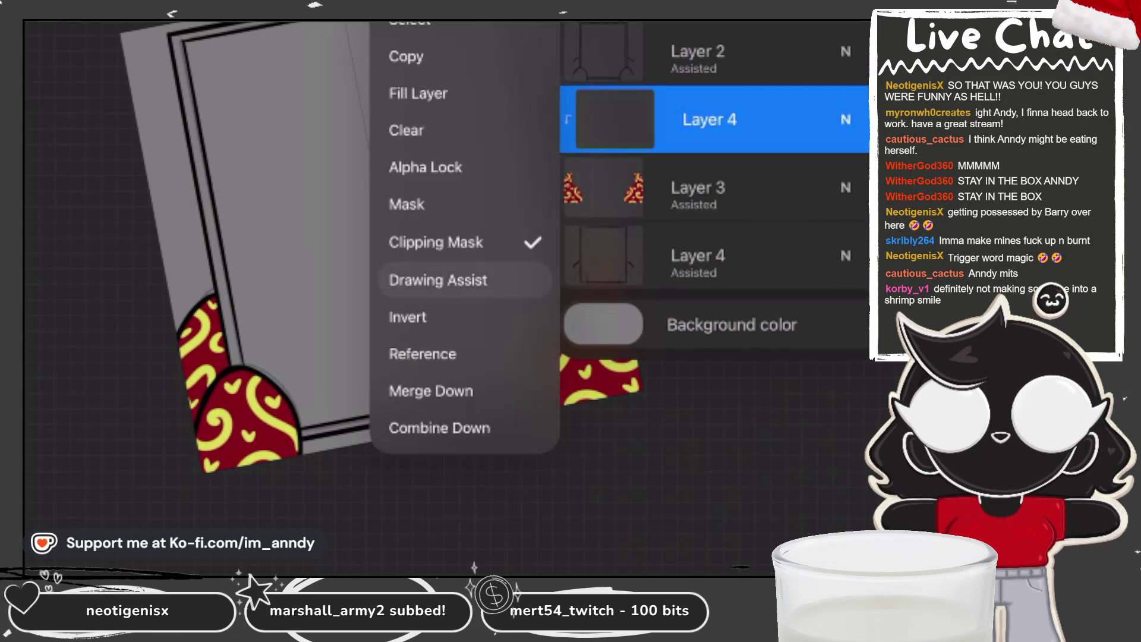
left_click(714, 119)
left_click(1110, 18)
left_click(713, 446)
Brush dark shading along the side and inner edges of the left and right eggs.
left_click_drag(214, 352, 201, 410)
left_click_drag(624, 284, 628, 329)
left_click_drag(219, 350, 191, 406)
left_click_drag(628, 326, 577, 278)
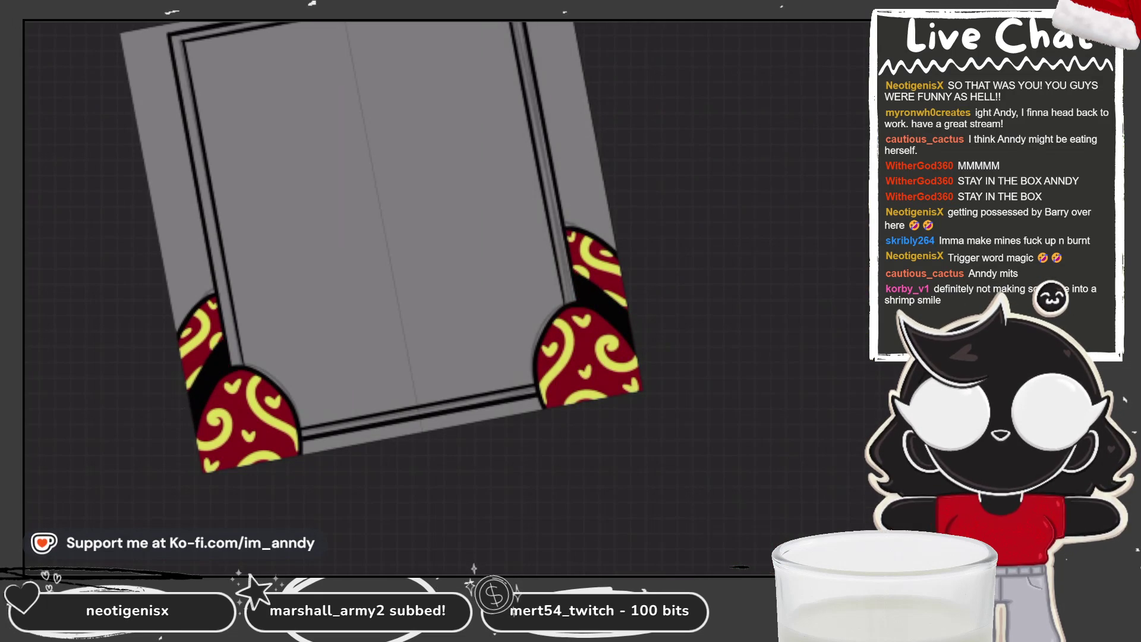
left_click_drag(221, 302, 212, 346)
left_click_drag(571, 233, 582, 279)
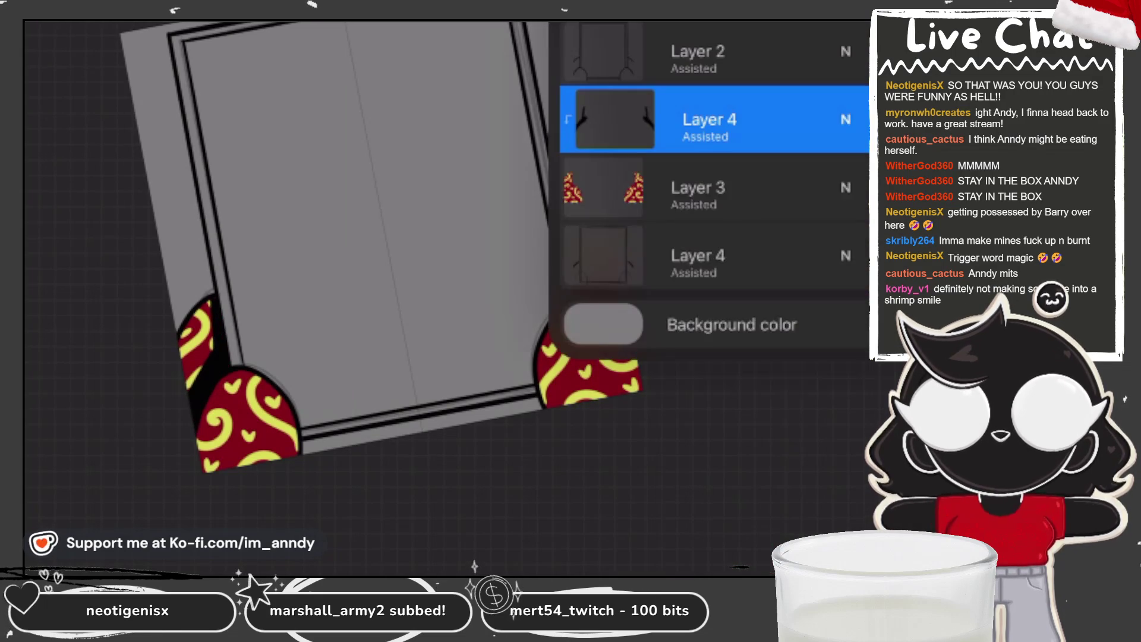
Set the shading layer to Multiply blending and lower its opacity.
left_click(845, 120)
scroll(714, 473, "down", 5)
left_click(597, 400)
mouse_move(865, 194)
left_mouse_down()
mouse_move(636, 195)
mouse_move(724, 195)
left_mouse_up()
left_click(845, 120)
left_click(714, 491)
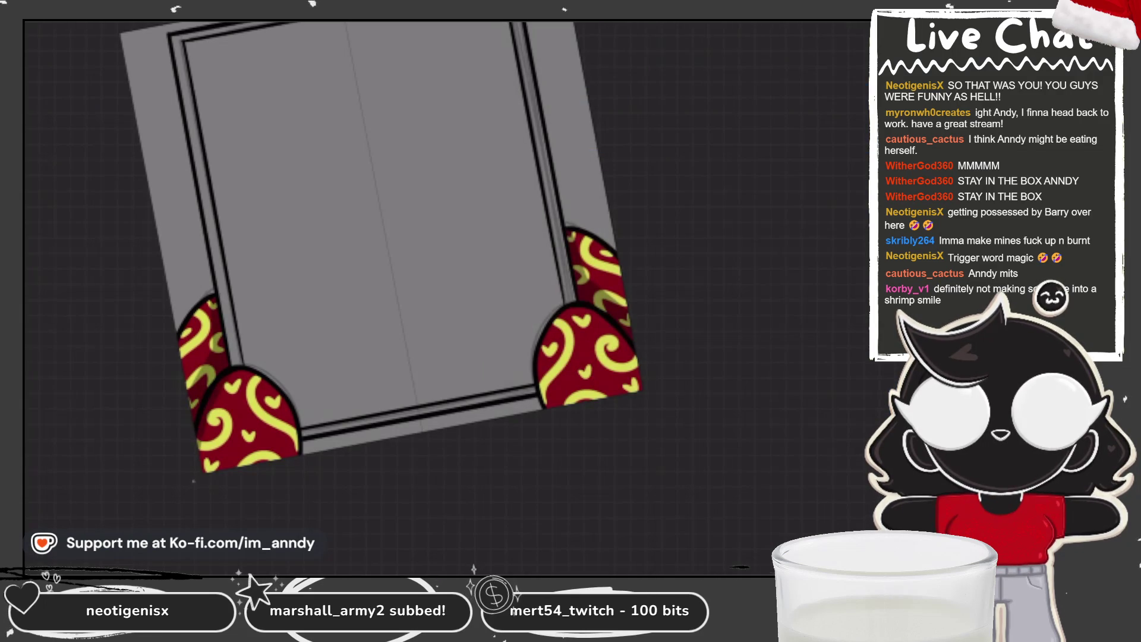
Deepen the shading along the eggs' lower and upper edges, then fit the canvas to view.
left_click_drag(294, 412, 292, 455)
left_click_drag(541, 368, 553, 406)
left_click_drag(205, 471, 287, 451)
left_click_drag(556, 405, 638, 388)
left_click_drag(207, 456, 258, 449)
left_click_drag(571, 395, 632, 359)
key("ctrl+z")
left_click_drag(212, 296, 182, 350)
left_click_drag(573, 232, 621, 269)
left_click_drag(198, 437, 230, 465)
left_click_drag(628, 355, 637, 366)
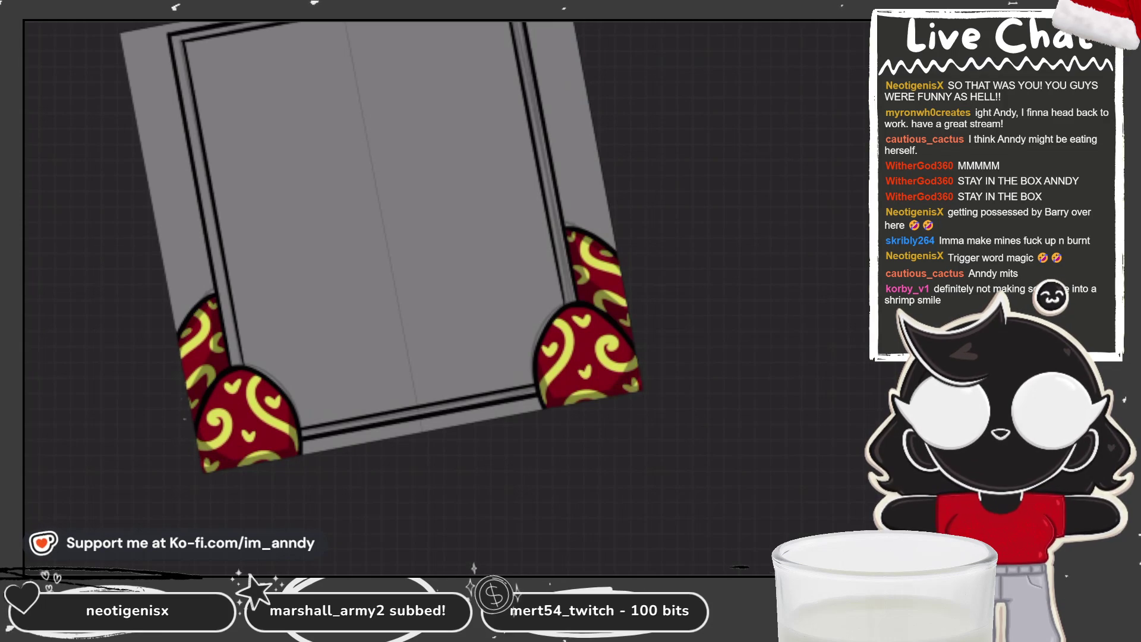
key("ctrl+0")
scroll(383, 268, "up", 3)
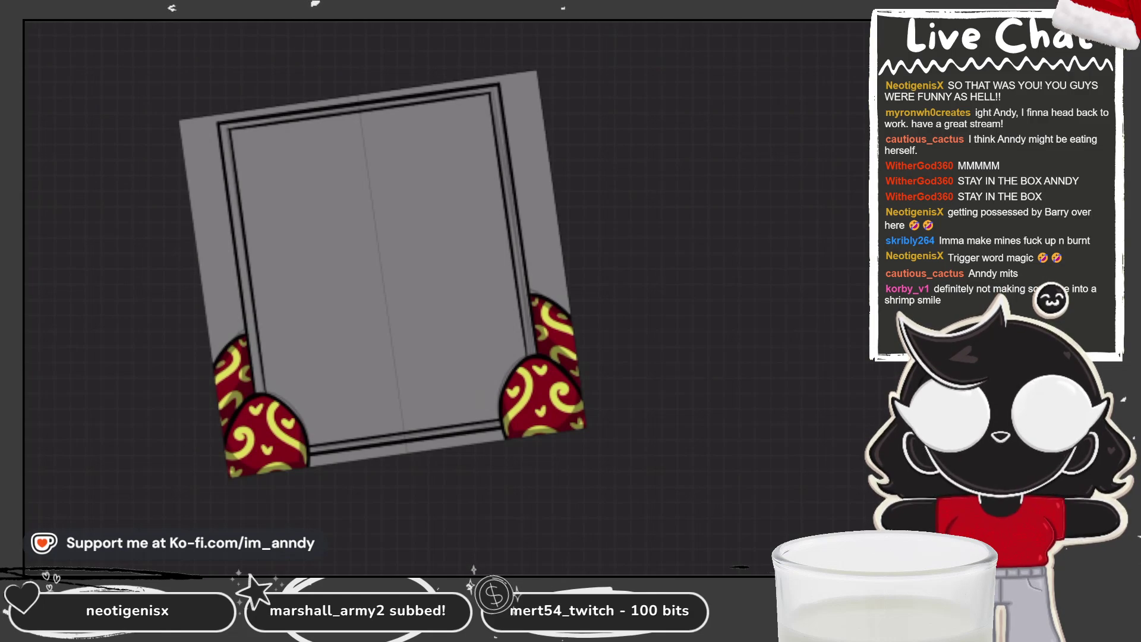
key("ctrl+0")
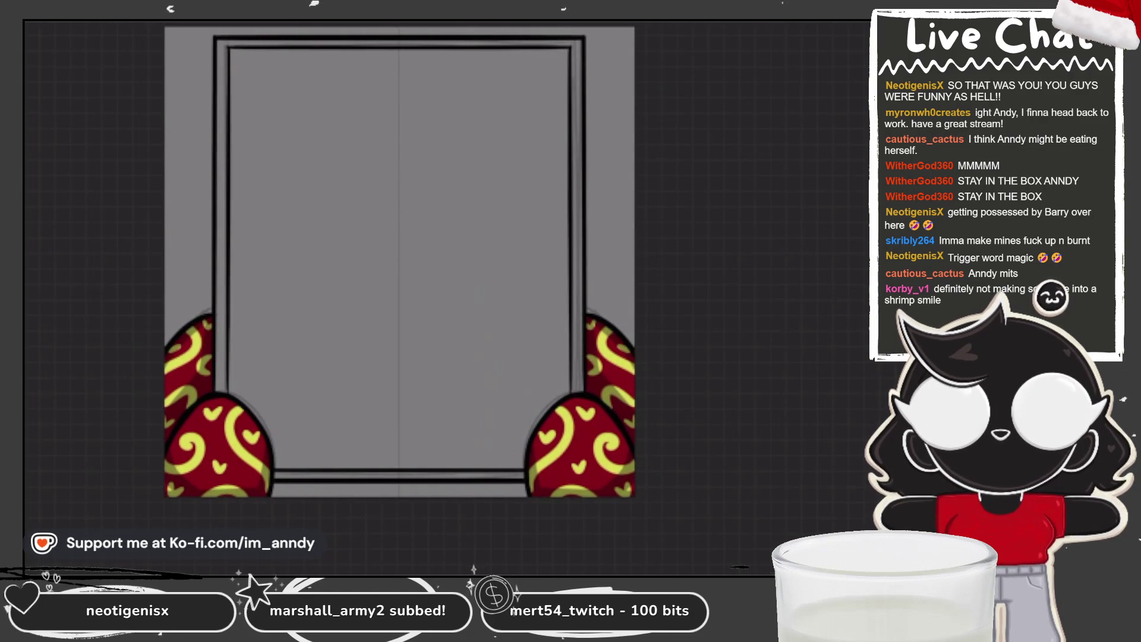
scroll(400, 258, "up", 3)
key("l")
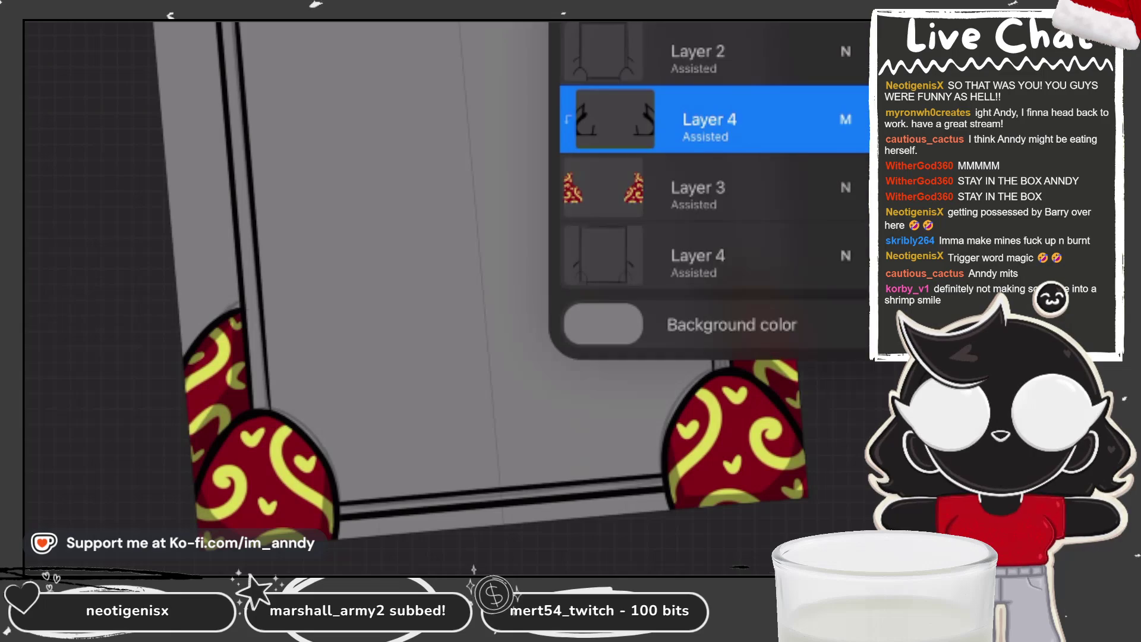
Add a new highlight layer clipped to the eggs with Drawing Assist turned on.
left_click(615, 119)
left_click(615, 120)
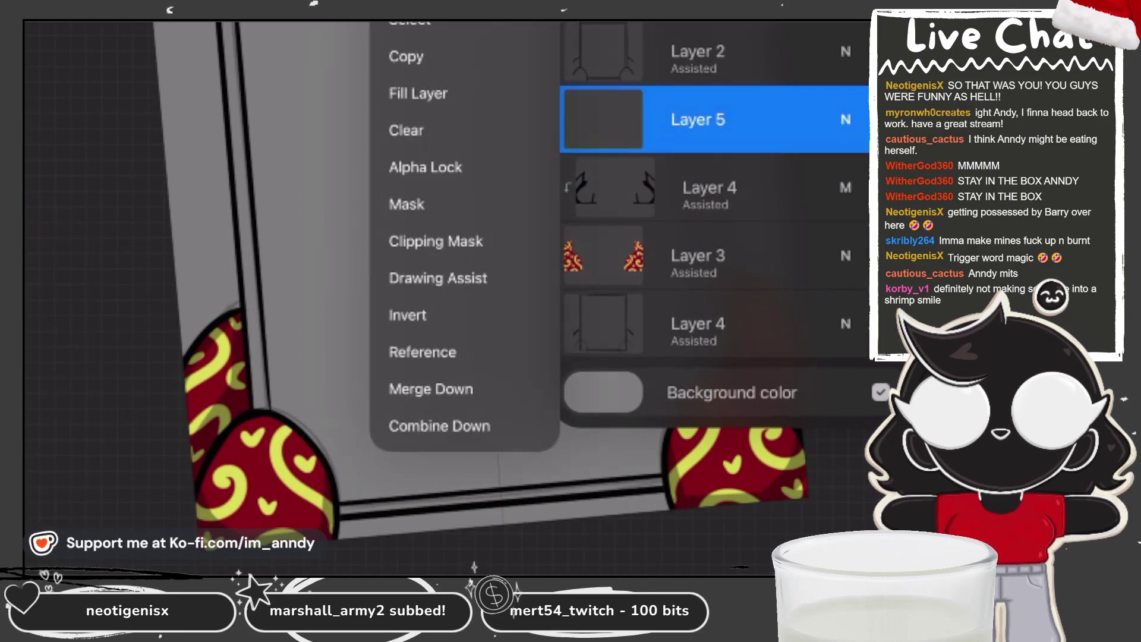
left_click(434, 238)
left_click(615, 120)
left_click(434, 268)
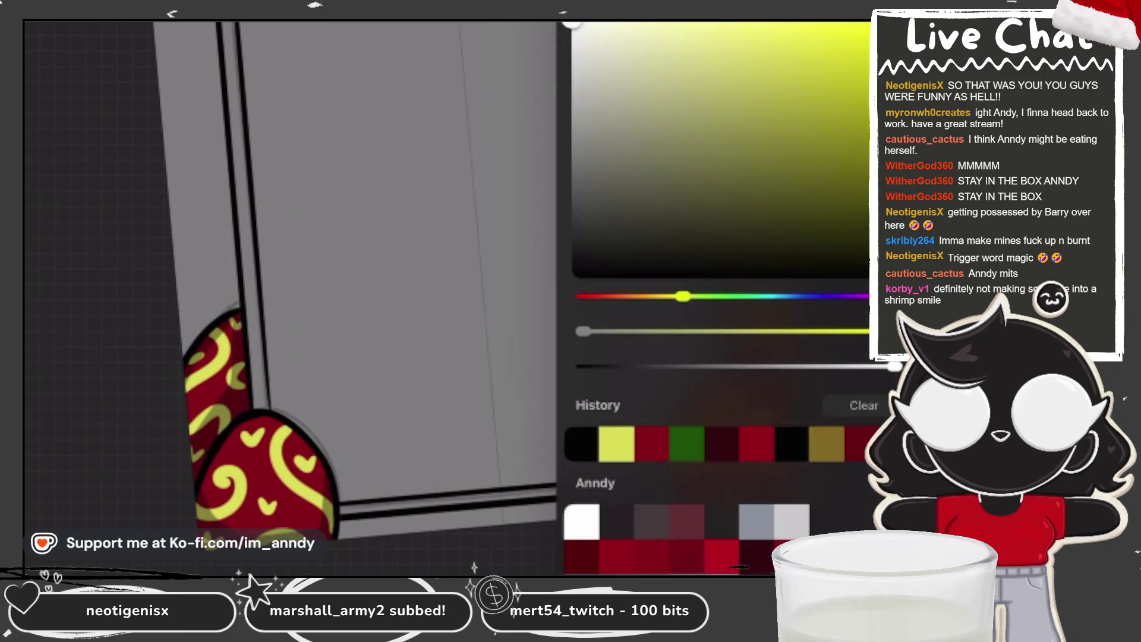
Sketch and thicken white highlights on both side eggs, mirrored by Drawing Assist.
left_click_drag(221, 350, 192, 411)
left_click_drag(756, 300, 790, 358)
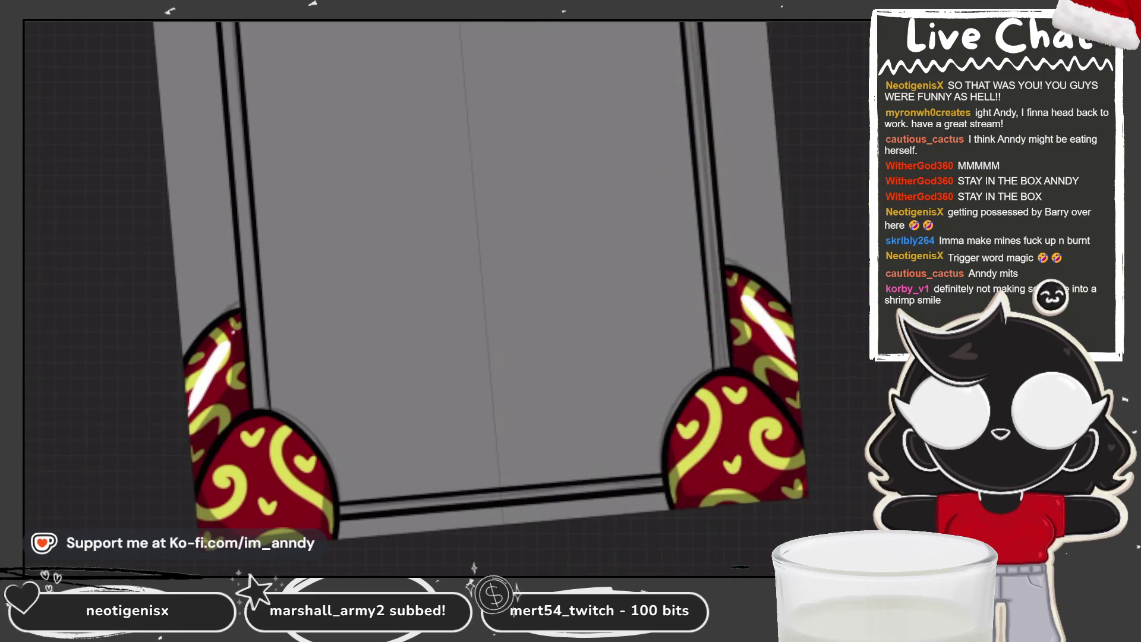
left_click_drag(231, 330, 191, 406)
left_click_drag(740, 285, 794, 356)
left_click_drag(227, 353, 191, 437)
left_click_drag(745, 308, 797, 383)
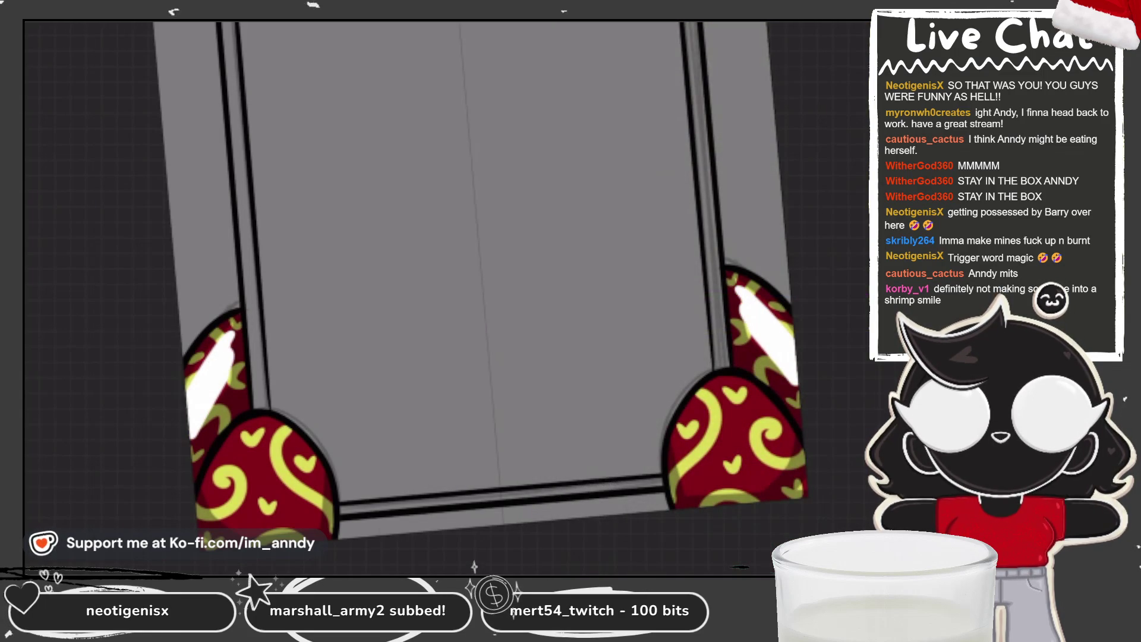
left_click_drag(263, 421, 218, 486)
left_click_drag(727, 382, 775, 446)
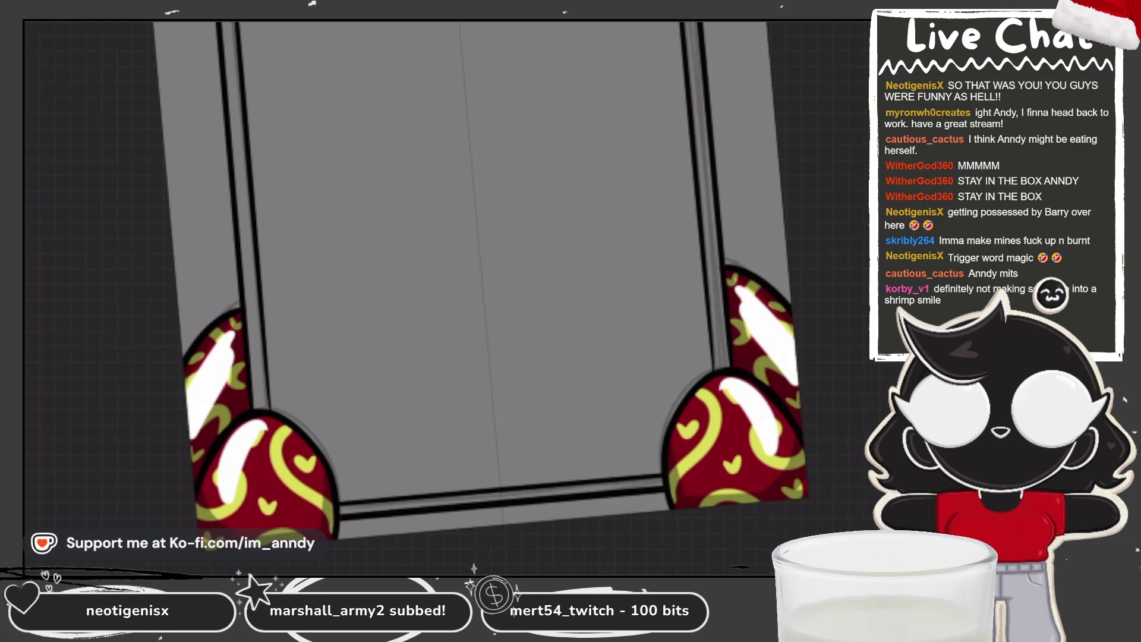
left_click_drag(256, 421, 236, 499)
left_click_drag(740, 397, 704, 473)
left_click_drag(246, 504, 259, 454)
left_click_drag(714, 477, 705, 410)
left_click_drag(253, 437, 245, 486)
left_click_drag(726, 396, 744, 419)
Fill in the white highlights on the lower and upper eggs out to their inner edges.
mouse_move(256, 446)
left_mouse_down()
mouse_move(272, 500)
mouse_move(290, 472)
mouse_move(299, 508)
left_mouse_up()
mouse_move(268, 419)
left_mouse_down()
mouse_move(271, 428)
mouse_move(219, 459)
left_mouse_up()
left_click_drag(714, 379, 785, 420)
left_click_drag(214, 455, 200, 495)
left_click_drag(781, 419, 803, 463)
left_click_drag(209, 469, 201, 517)
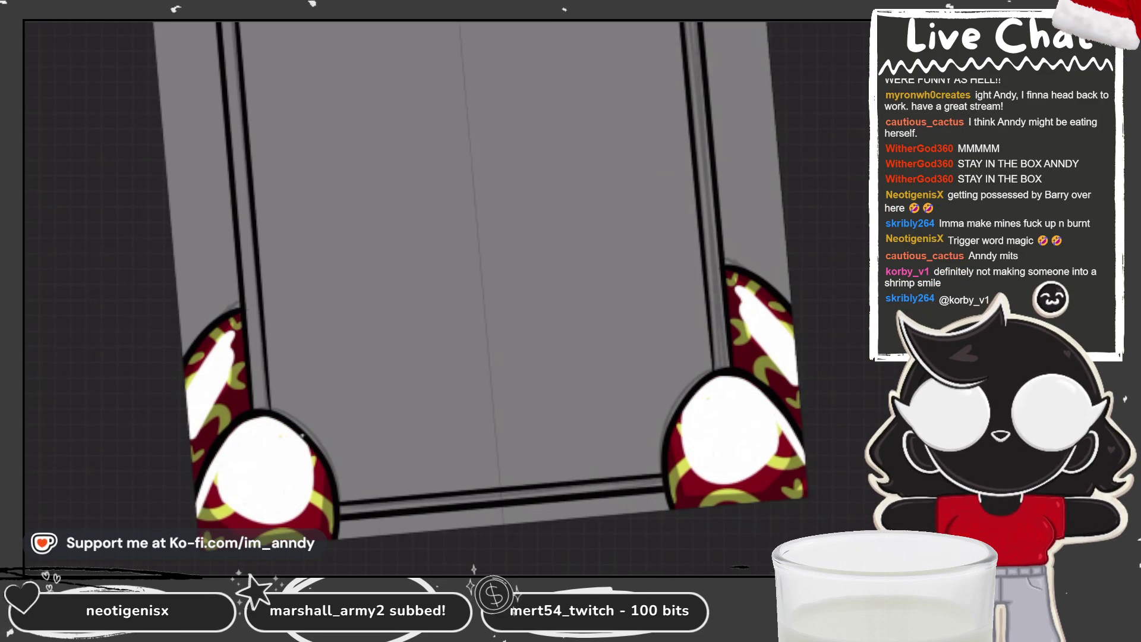
left_click_drag(313, 446, 330, 526)
left_click_drag(681, 414, 673, 499)
left_click_drag(227, 330, 200, 374)
left_click_drag(745, 285, 784, 321)
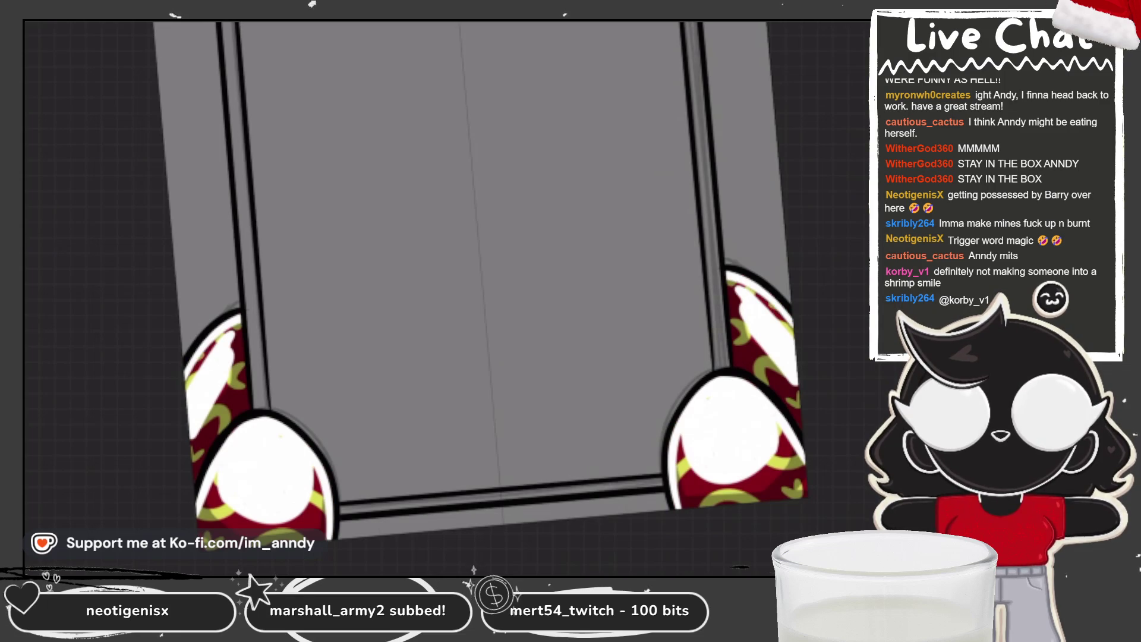
Try Color Dodge and Soft Light, then set the highlight layer to Overlay blending.
left_click(847, 17)
left_click(845, 118)
left_click(616, 402)
left_click(606, 550)
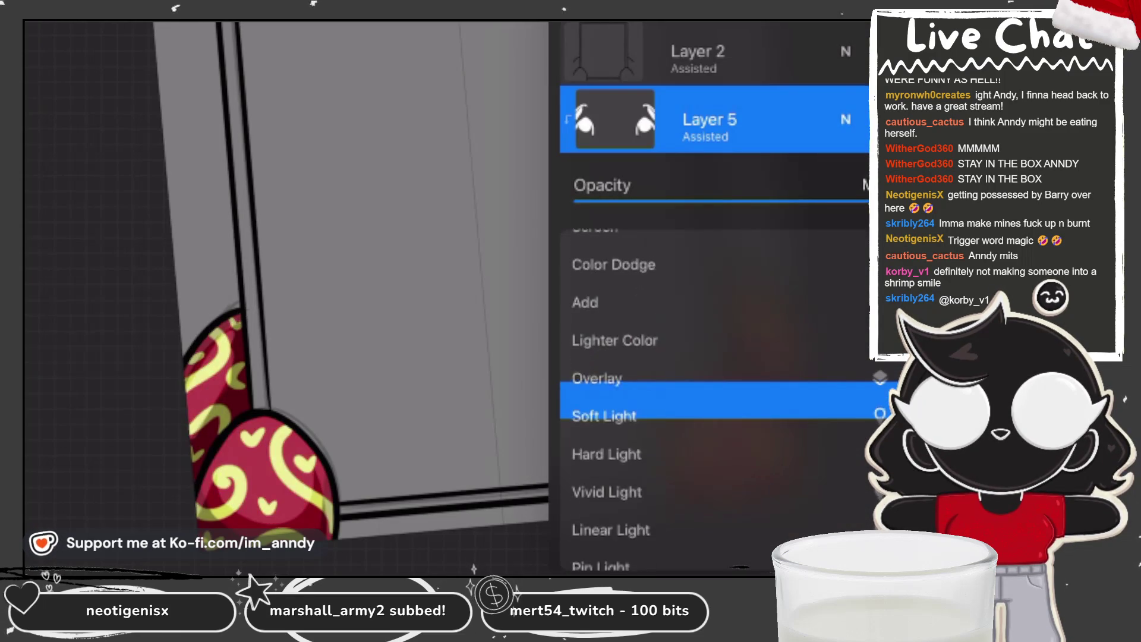
left_click(606, 464)
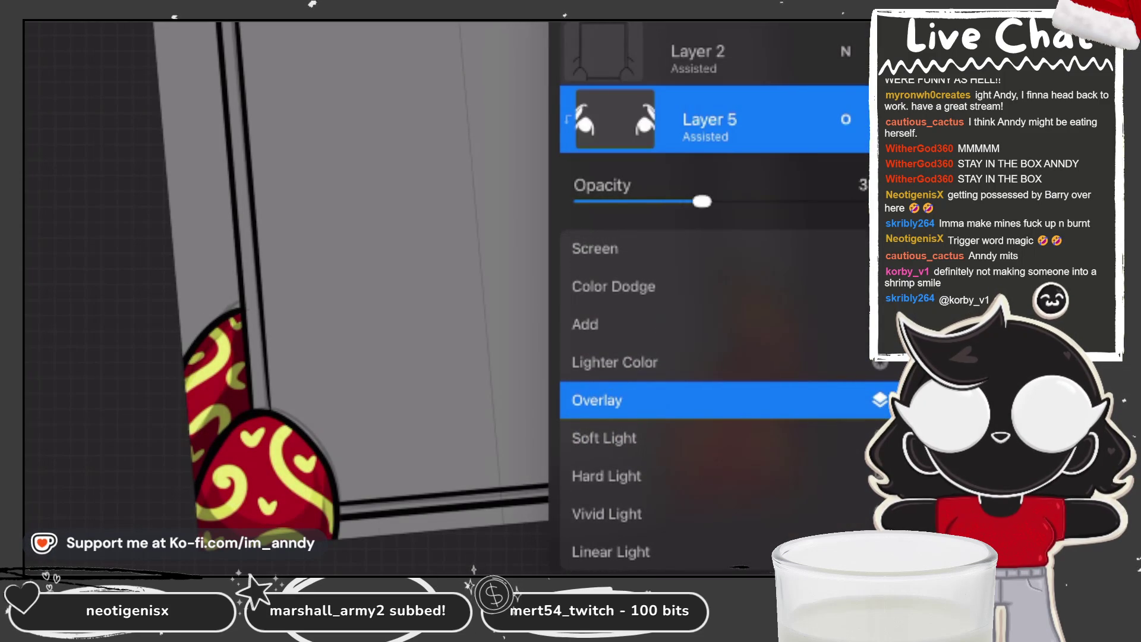
left_click(845, 118)
left_click(847, 18)
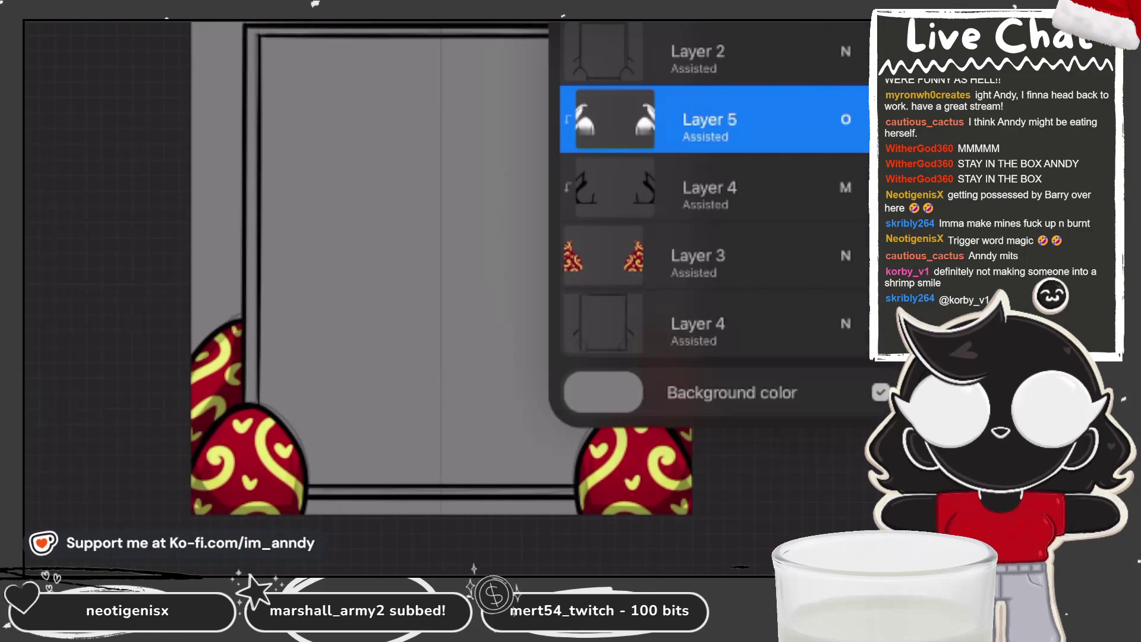
Reorder the egg pattern layer, select Layer 4, add an empty layer above it and undo a stray white line.
left_click_drag(713, 148, 713, 119)
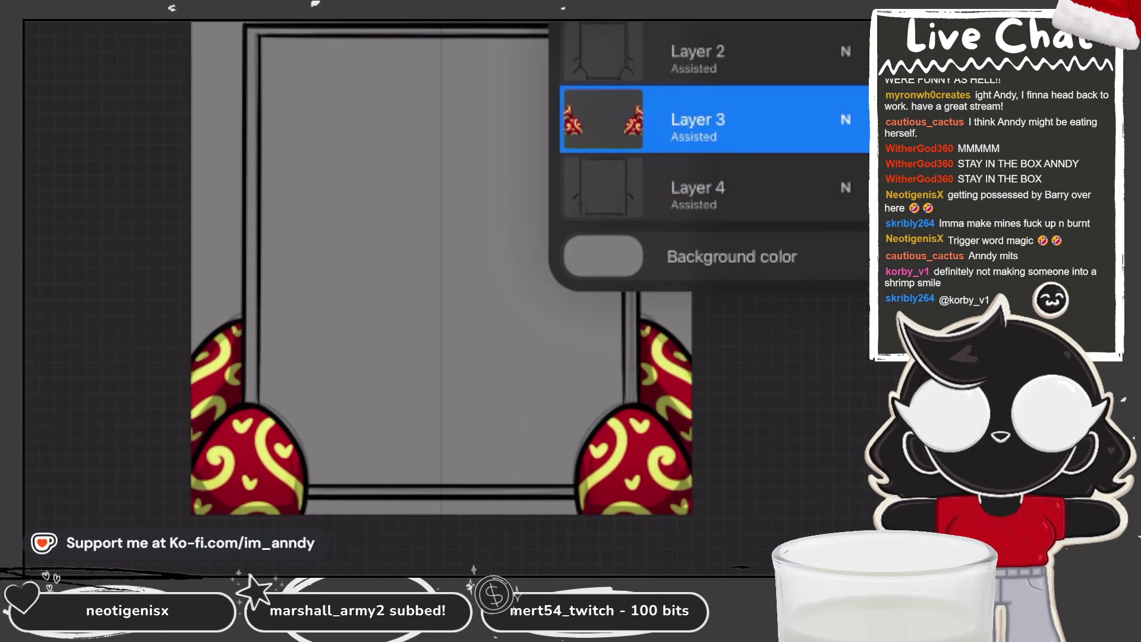
left_click(713, 188)
left_click(713, 188)
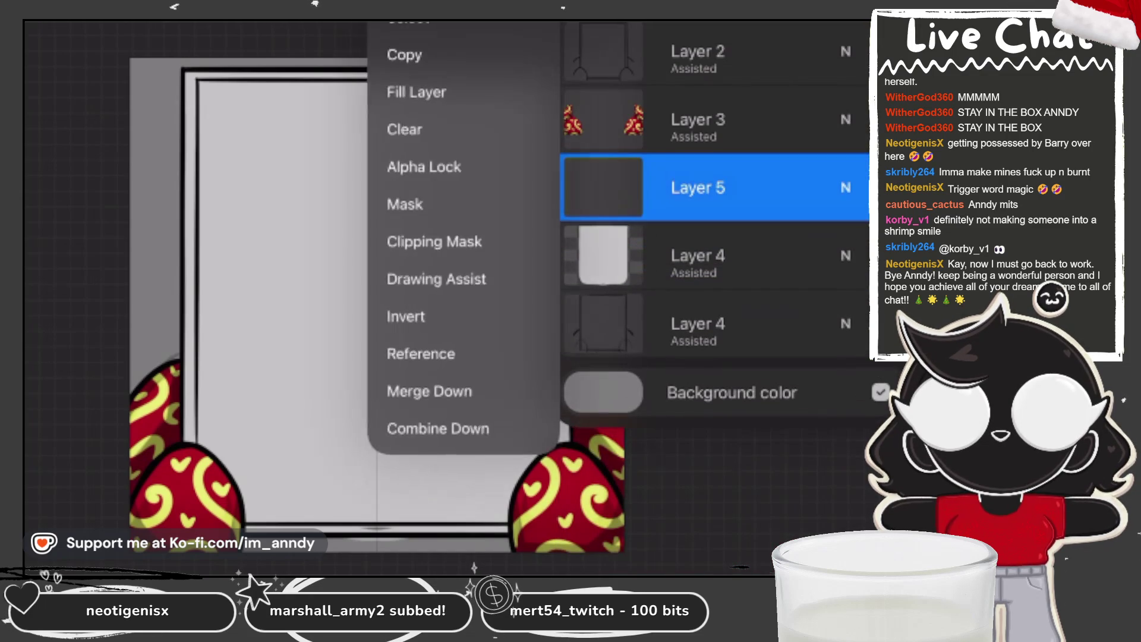
key("ctrl+z")
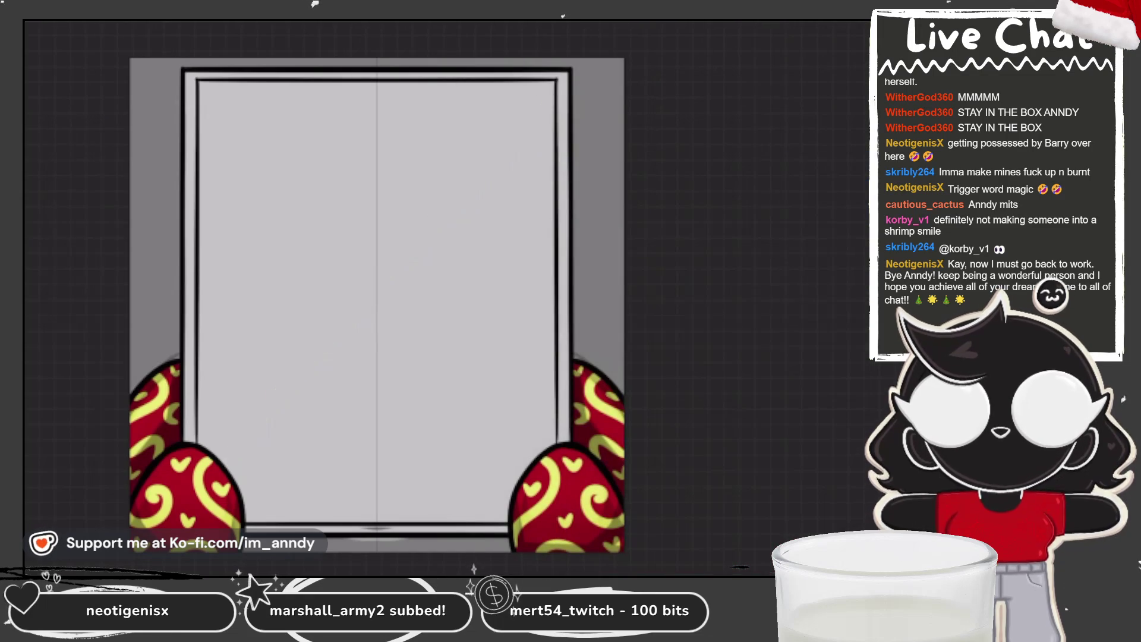
Paint the upper white diagonal reflection streak across the panel and fill its gaps.
mouse_move(519, 82)
left_mouse_down()
mouse_move(281, 344)
mouse_move(230, 438)
mouse_move(300, 328)
mouse_move(423, 213)
left_mouse_up()
key("ctrl+z")
mouse_move(539, 82)
left_mouse_down()
mouse_move(459, 199)
mouse_move(276, 350)
mouse_move(230, 451)
mouse_move(401, 212)
mouse_move(284, 337)
left_mouse_up()
mouse_move(376, 234)
left_mouse_down()
mouse_move(435, 204)
mouse_move(539, 83)
mouse_move(456, 211)
left_mouse_up()
left_click_drag(523, 128, 483, 159)
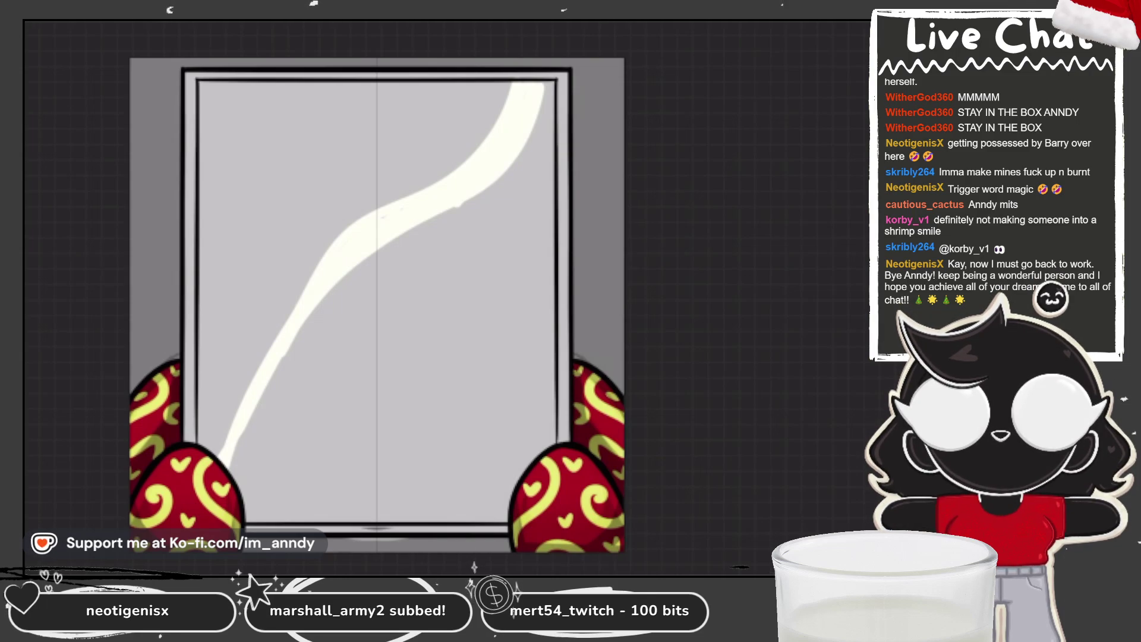
Paint a second lower white streak and thicken it into a band.
left_click_drag(553, 227, 303, 499)
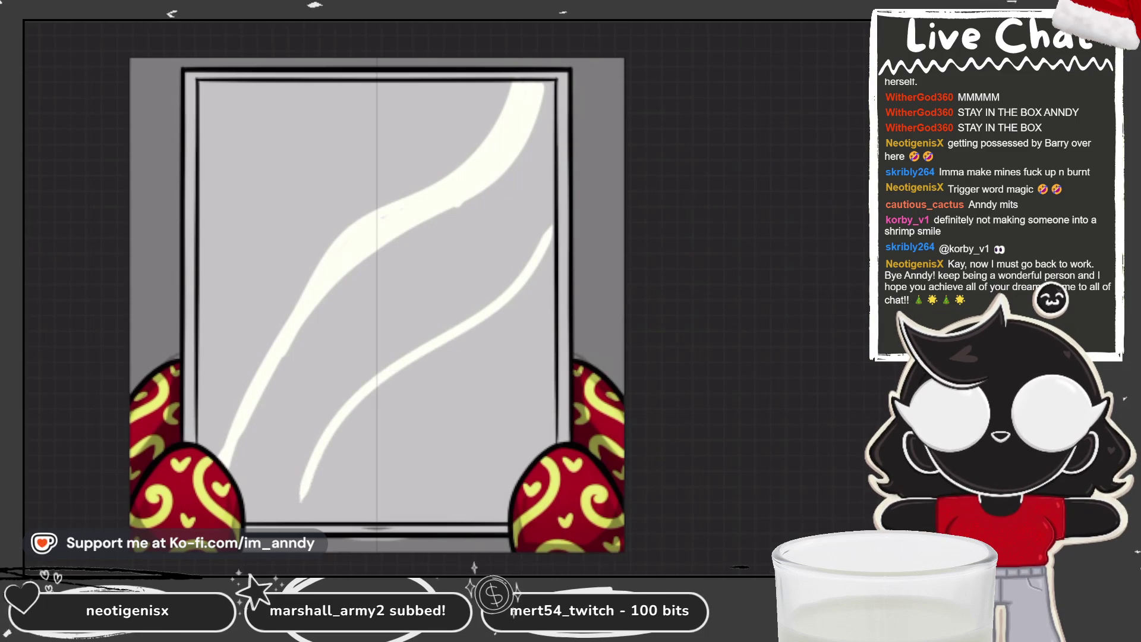
left_click_drag(438, 364, 290, 520)
left_click_drag(535, 273, 421, 383)
mouse_move(551, 239)
left_mouse_down()
mouse_move(323, 464)
mouse_move(394, 385)
left_mouse_up()
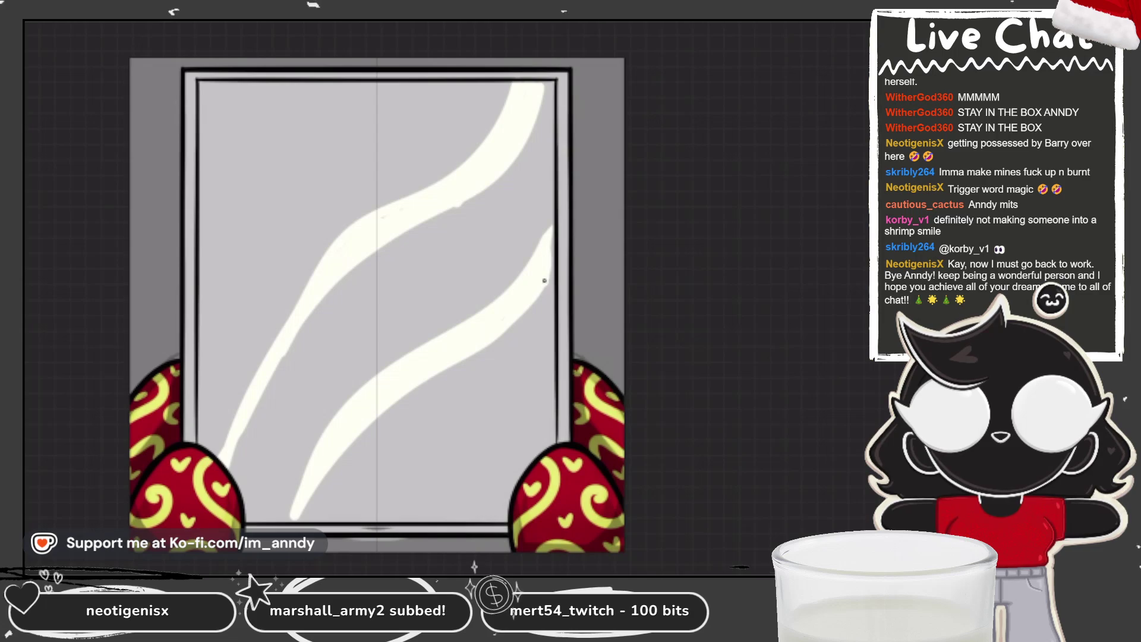
Lower the streak layer's opacity so the reflections look faint.
left_click(839, 18)
left_click(846, 188)
left_click_drag(739, 270, 668, 269)
left_click(845, 188)
left_click(838, 18)
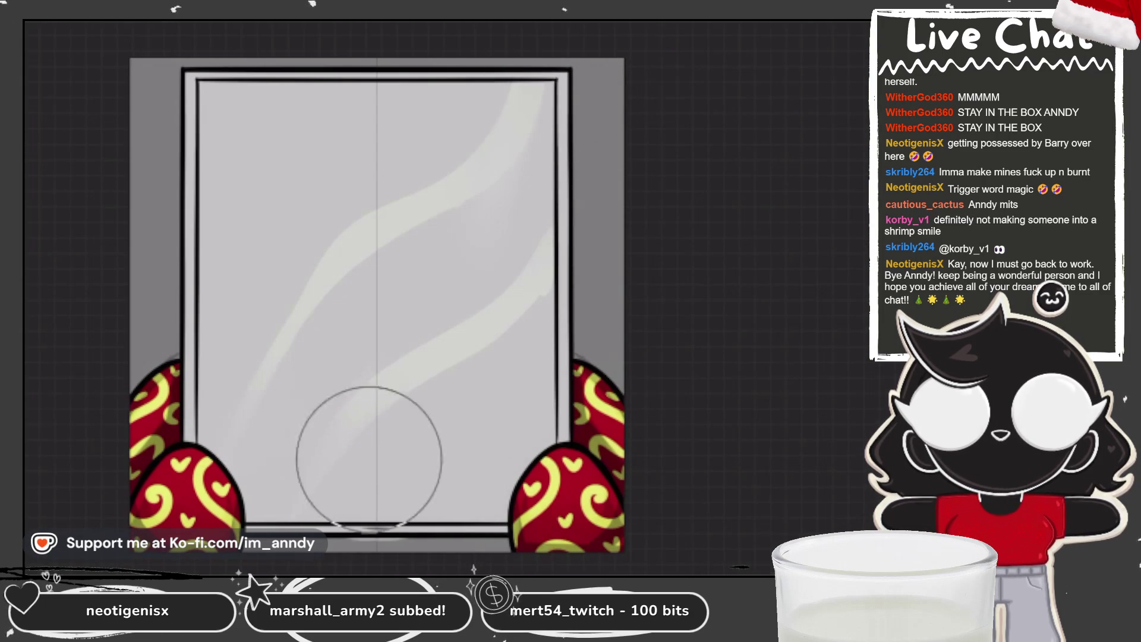
scroll(380, 416, "up", 3)
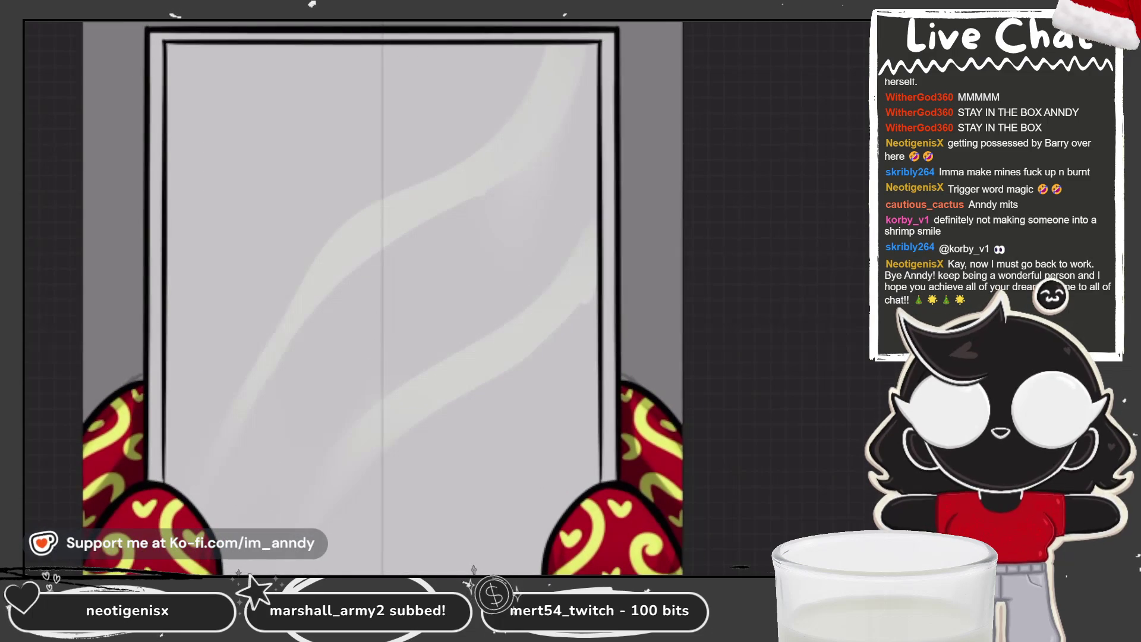
Lower Layer 5's opacity a little further.
left_click(838, 189)
left_click_drag(602, 270, 631, 269)
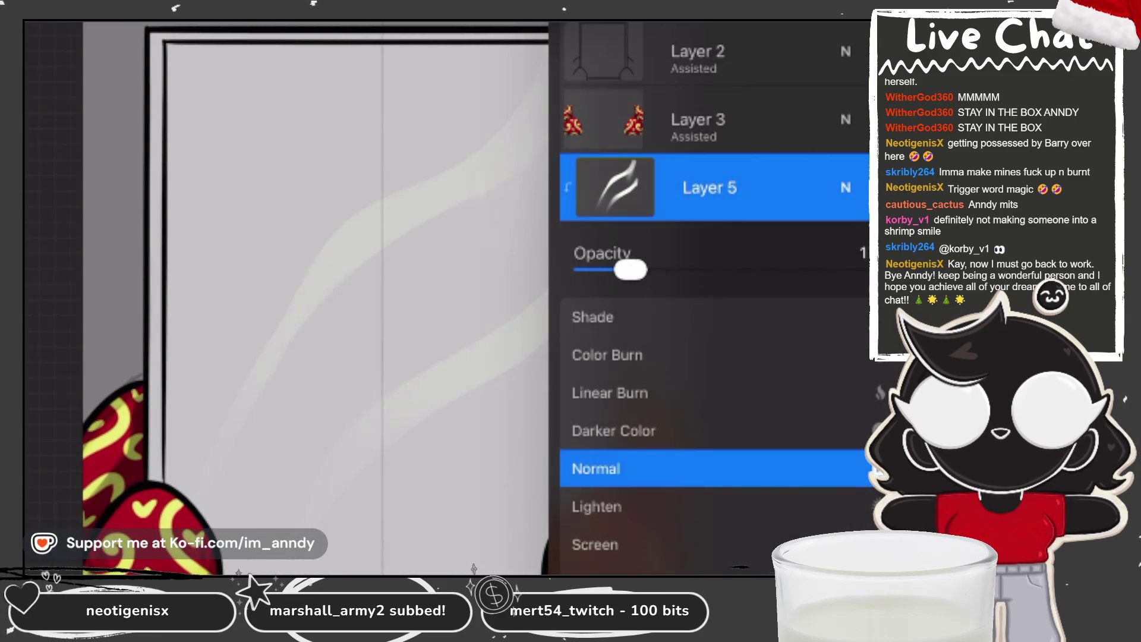
left_click(312, 356)
Set Layer 6 to the Multiply blend mode and make Layer 4 the working layer.
left_click_drag(356, 268, 535, 402)
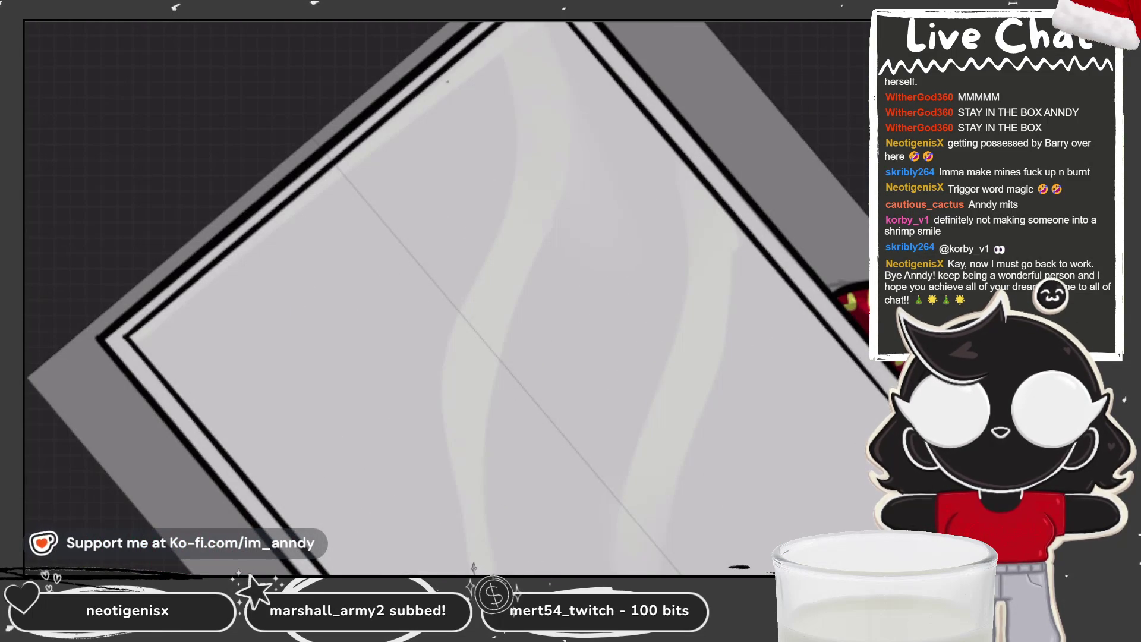
left_click_drag(446, 295, 553, 294)
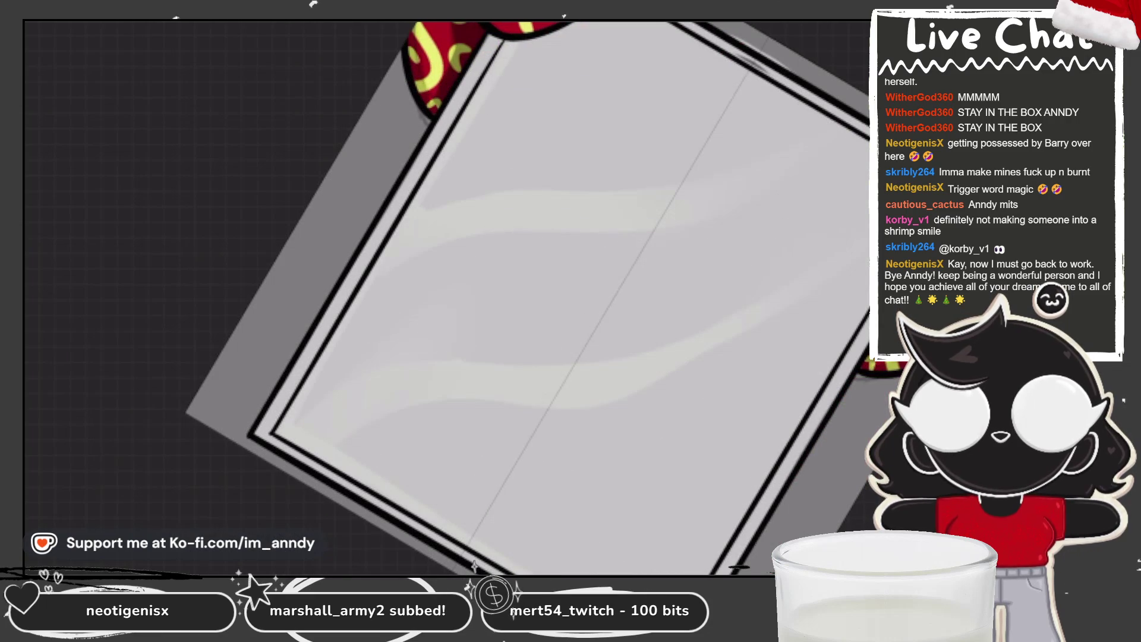
scroll(445, 299, "down", 3)
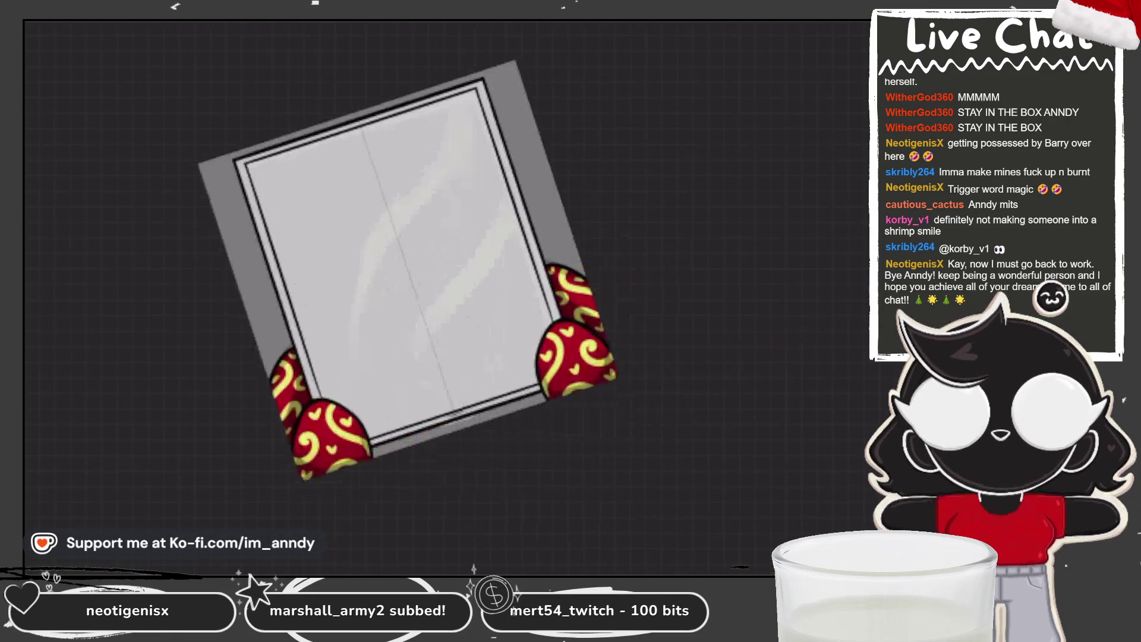
scroll(427, 303, "up", 1)
left_click_drag(428, 295, 374, 268)
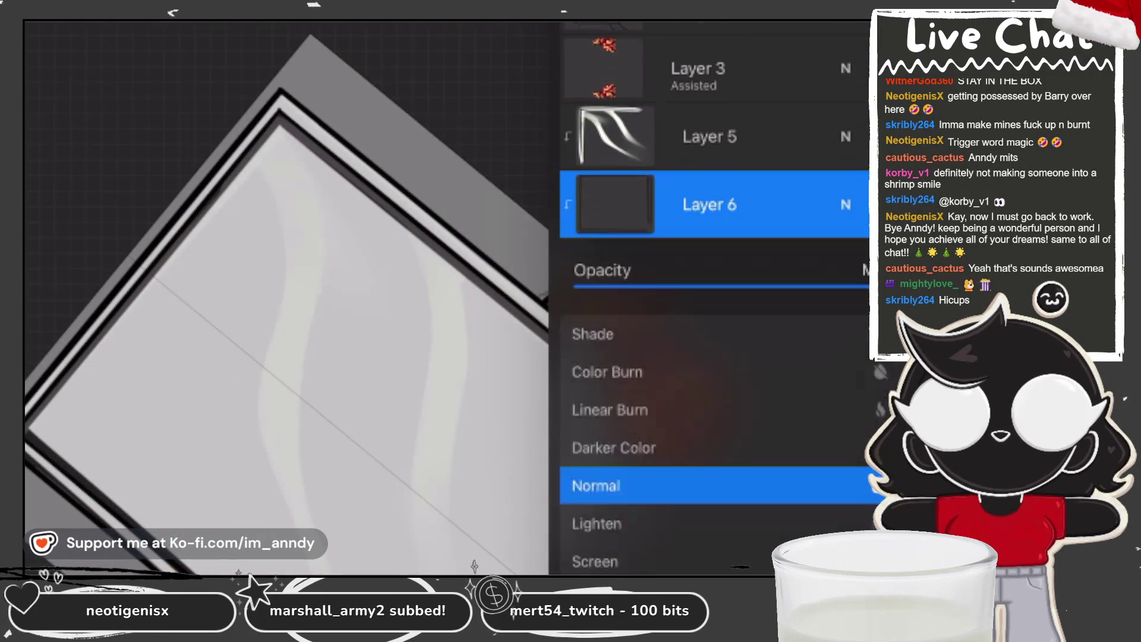
scroll(713, 500, "up", 3)
left_click(598, 485)
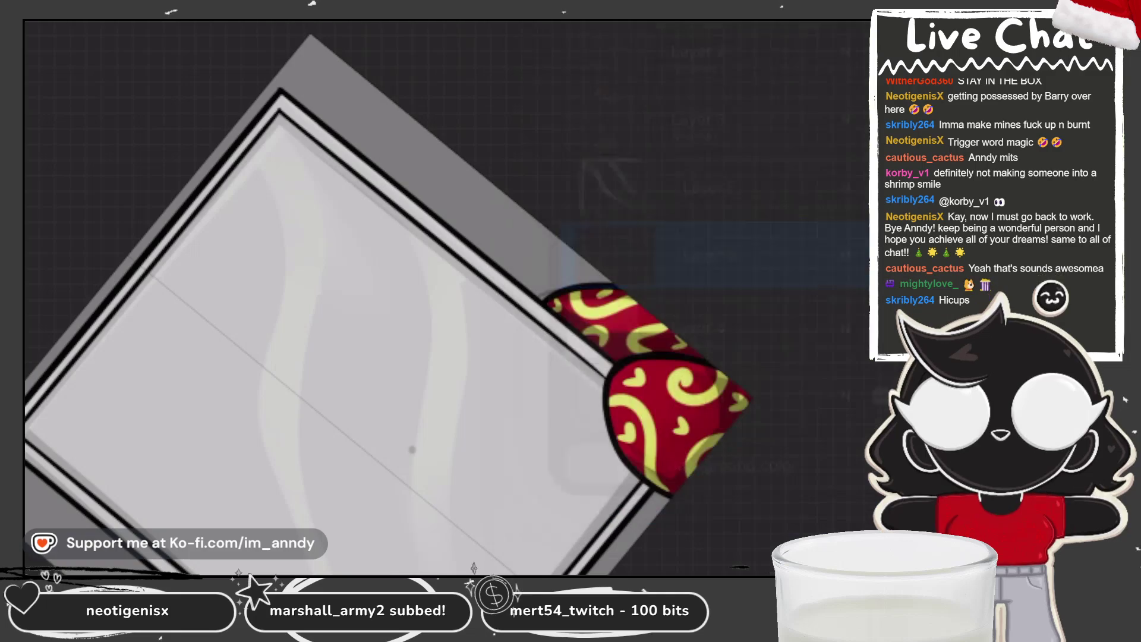
scroll(375, 321, "down", 5)
scroll(374, 321, "up", 5)
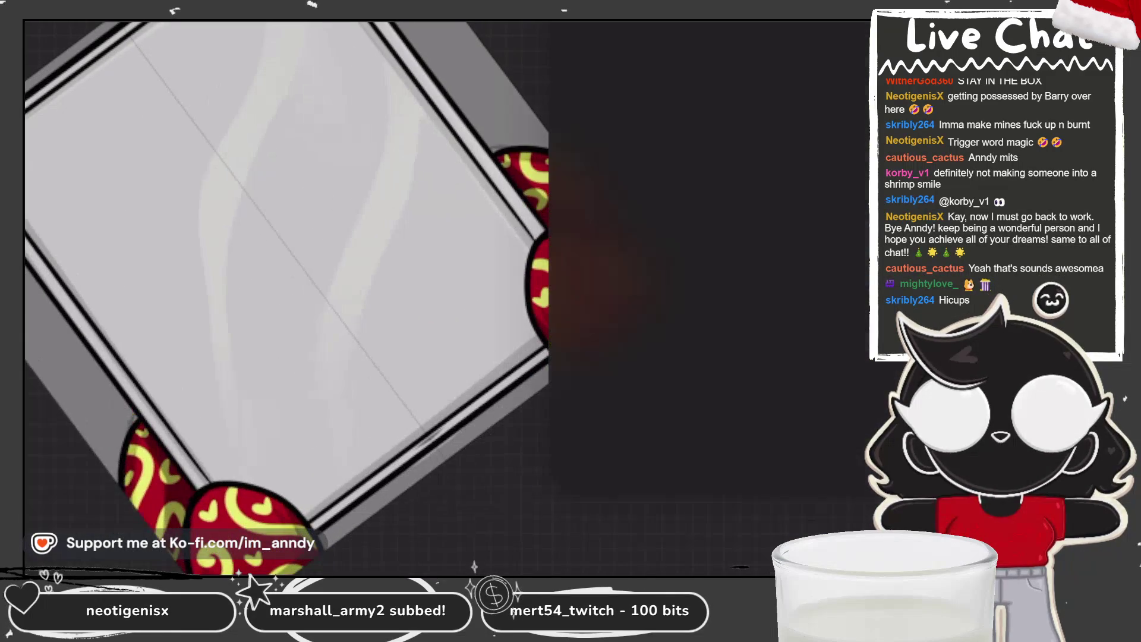
left_click(695, 324)
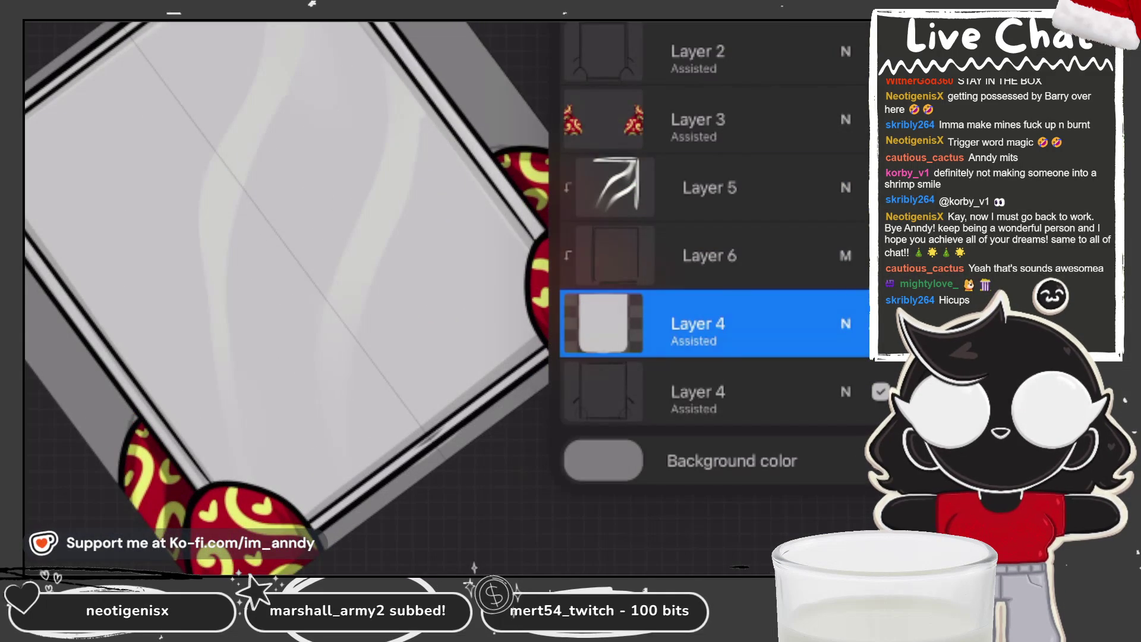
Check Layer 4's options in the Layers panel and dismiss them.
left_click(375, 322)
scroll(375, 320, "up", 3)
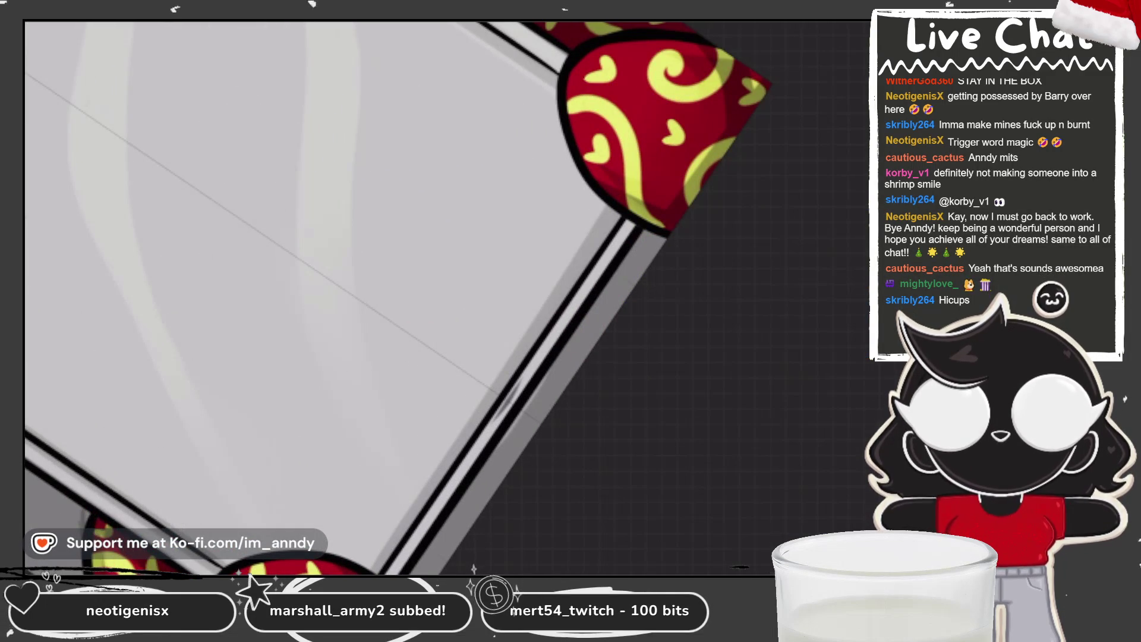
left_click(851, 11)
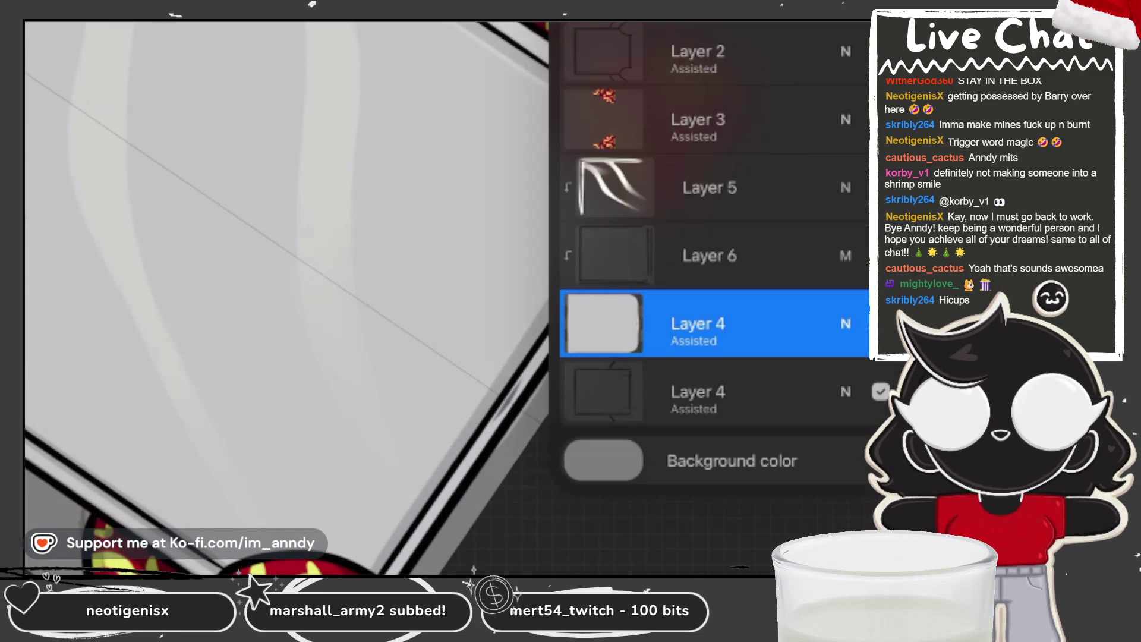
left_click(695, 324)
left_click(223, 268)
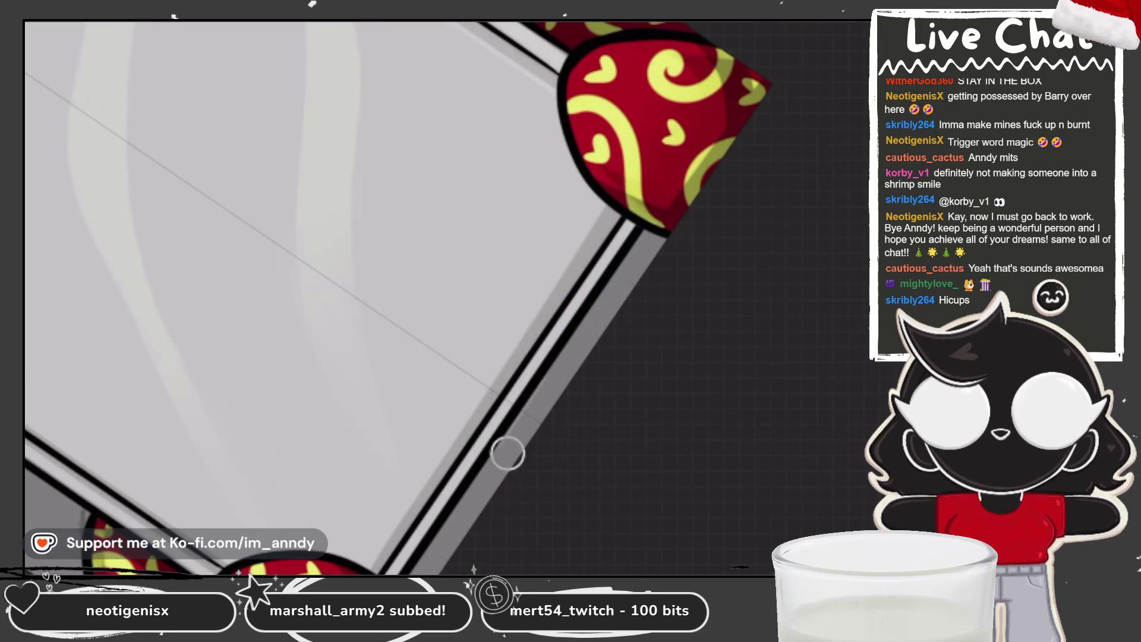
scroll(500, 472, "down", 3)
scroll(414, 299, "up", 3)
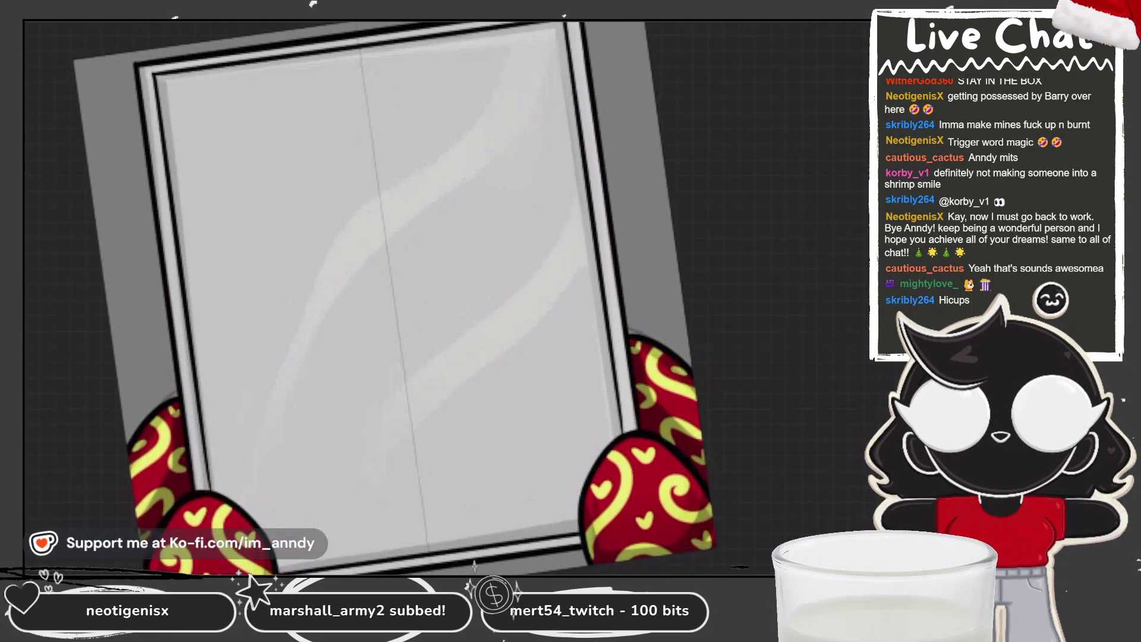
Select Layer 6 and clear all its content.
left_click(845, 22)
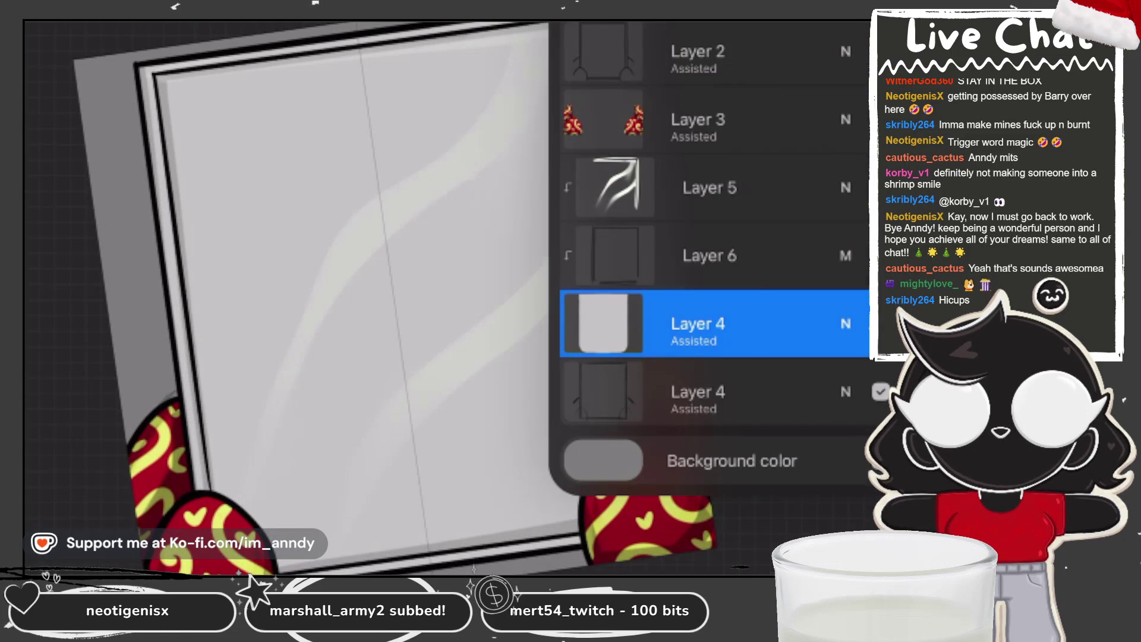
left_click(709, 255)
left_click(615, 255)
left_click(411, 183)
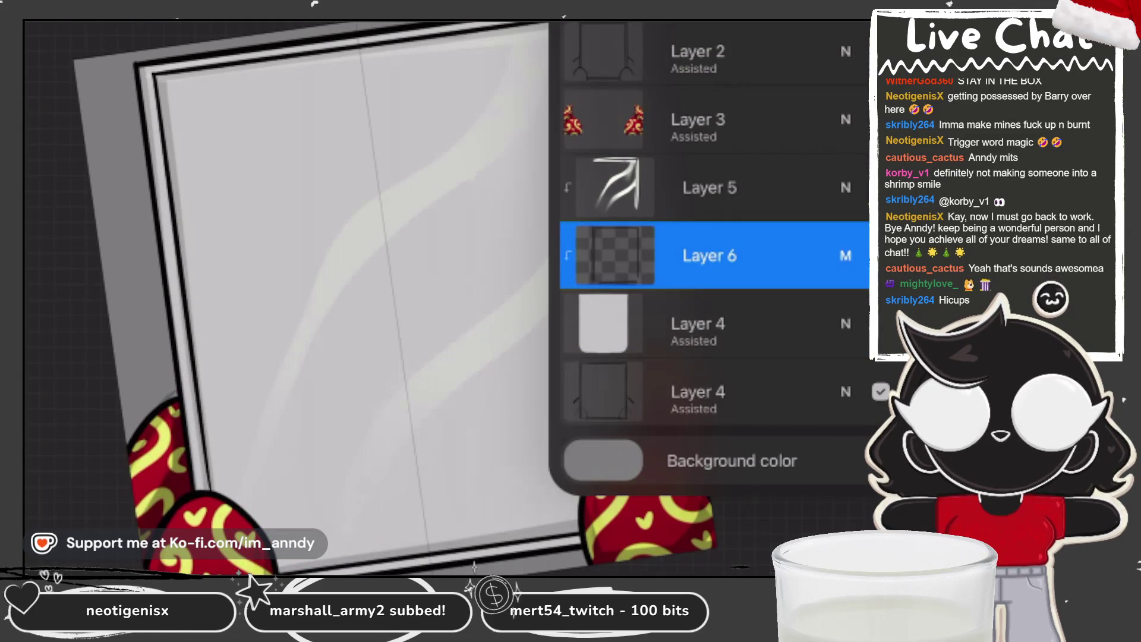
Pick a darker grey colour, switch to the Lark 2 brush, and swipe Layer 6 to reveal Delete.
left_click(878, 22)
left_click_drag(722, 211, 572, 202)
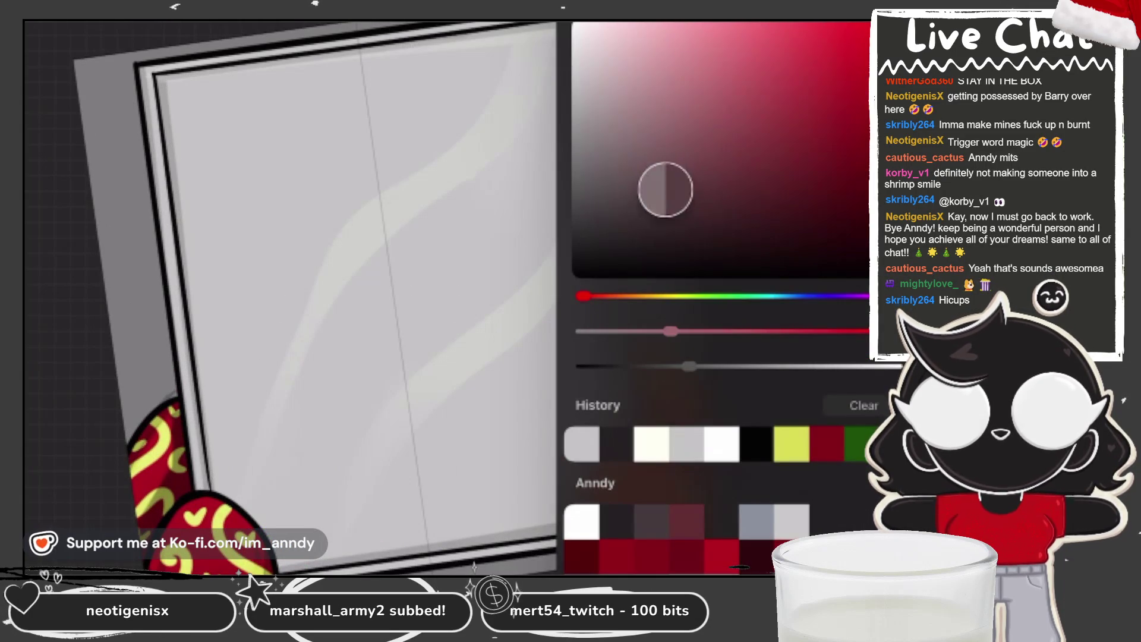
left_click(878, 21)
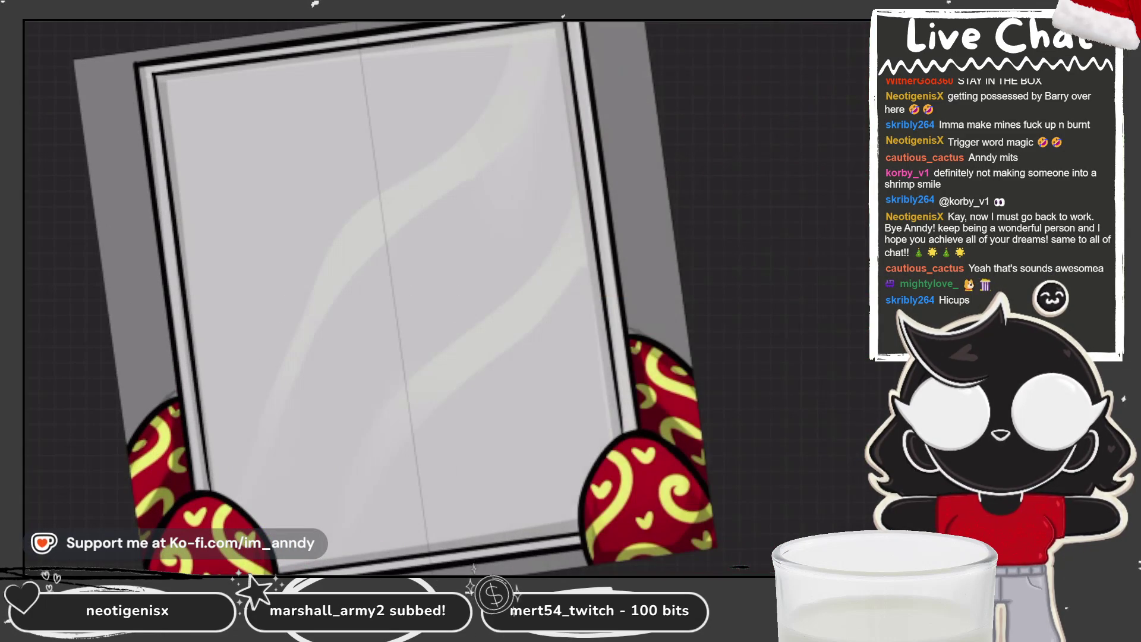
left_click(642, 22)
left_click(713, 419)
left_click(641, 22)
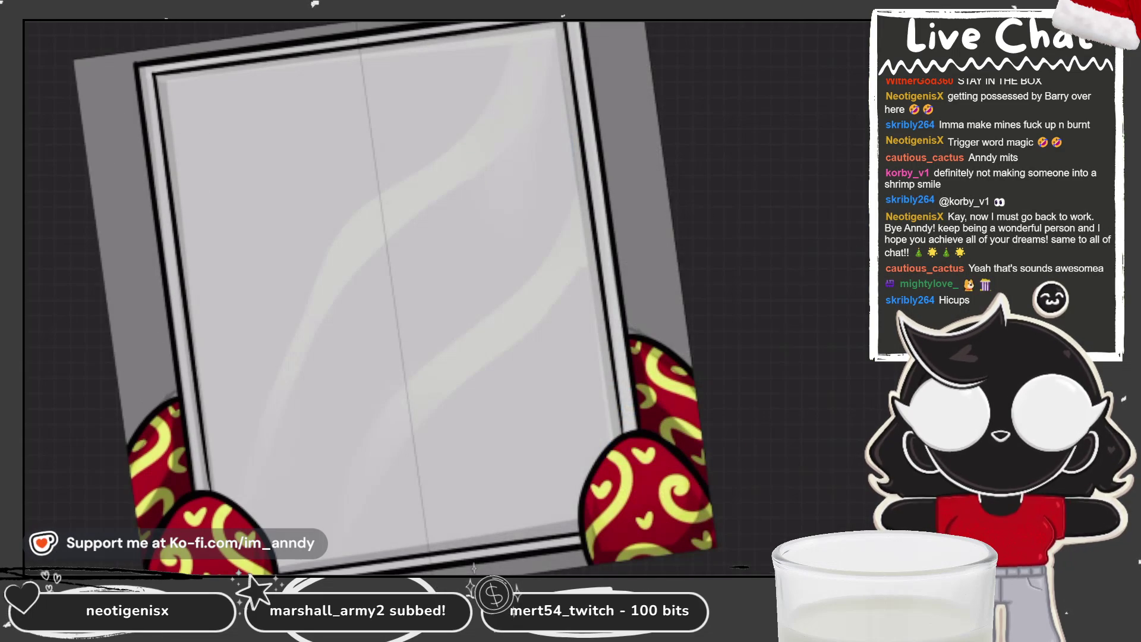
left_click(878, 21)
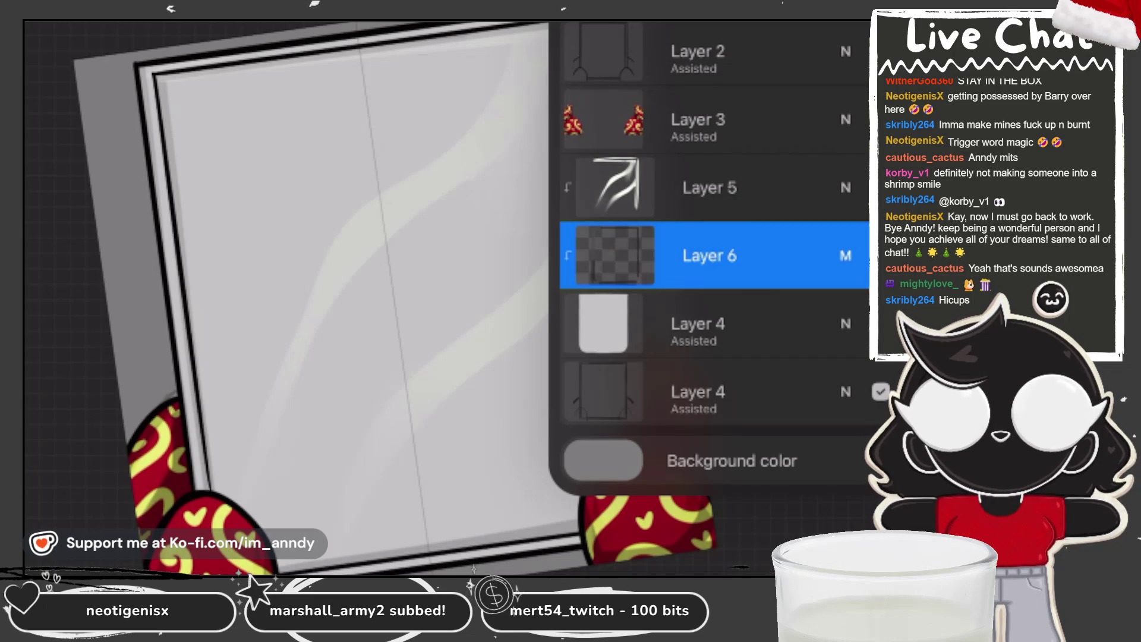
left_click_drag(767, 256, 624, 255)
Delete Layer 6, select Layer 2 and lock its transparency.
left_click(816, 255)
left_click(708, 53)
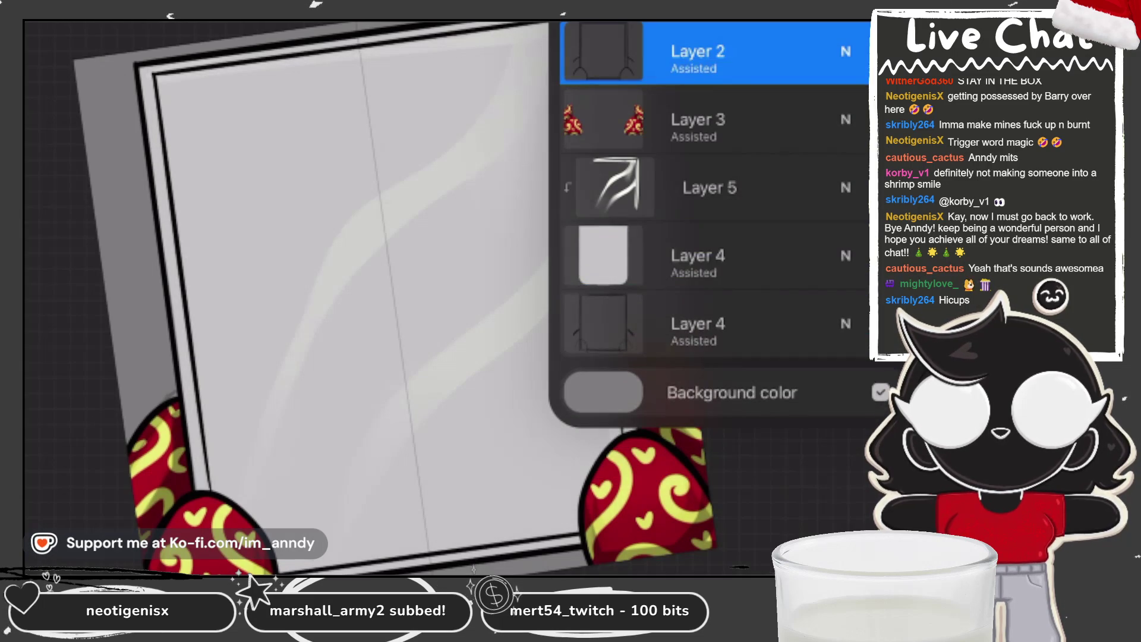
left_click(847, 21)
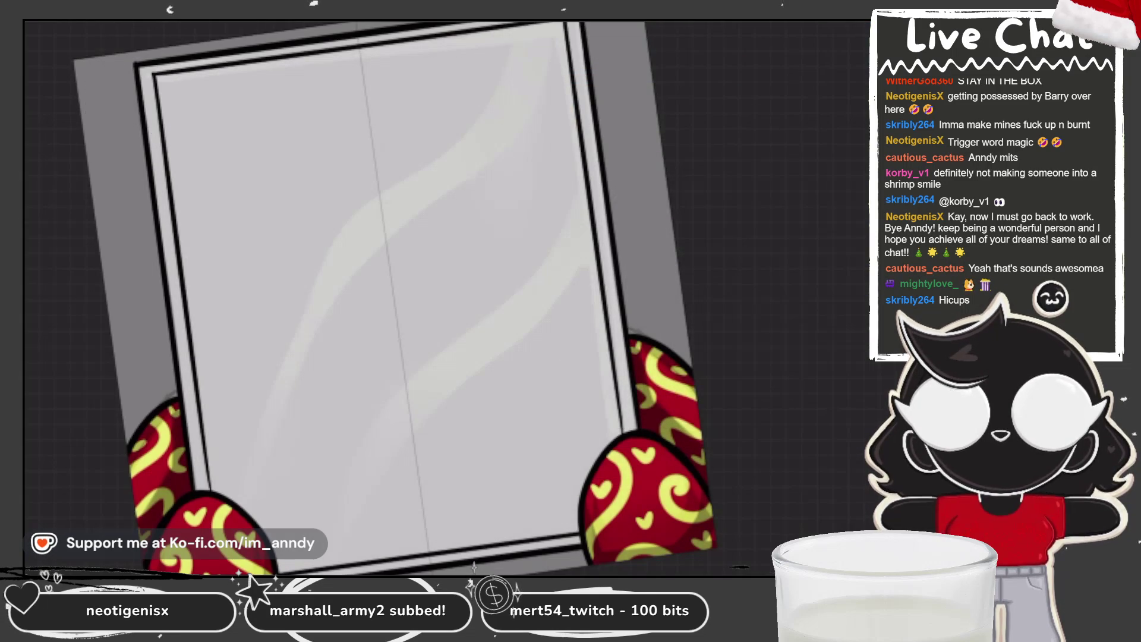
left_click(847, 22)
left_click(698, 54)
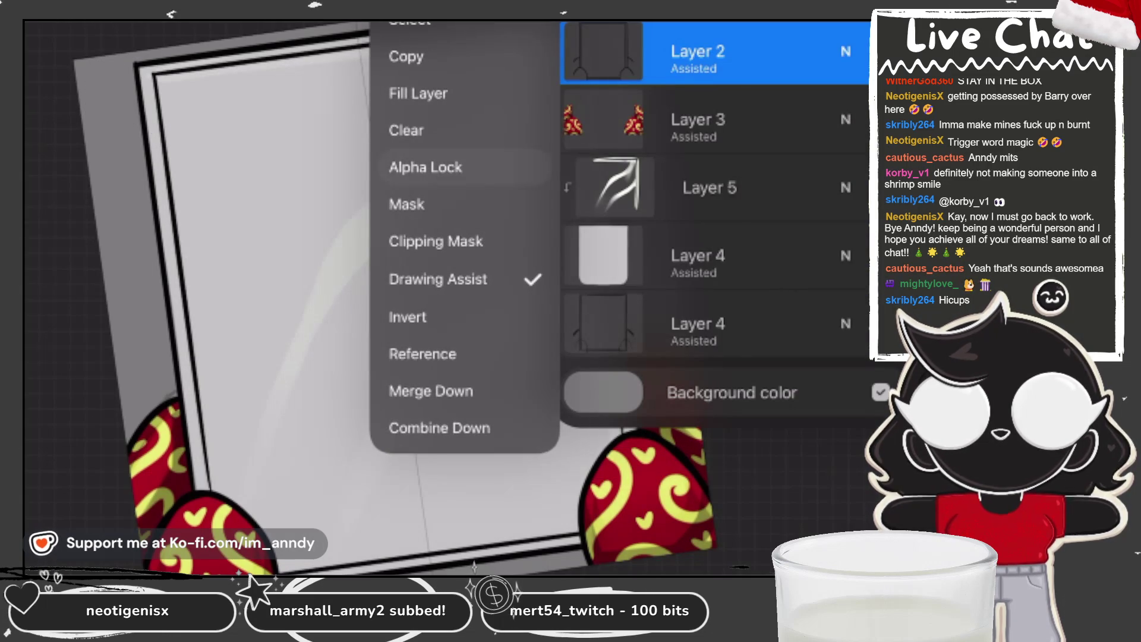
left_click(847, 22)
Lighten the dark stroke along the frame's bottom edge.
left_click_drag(547, 204, 571, 365)
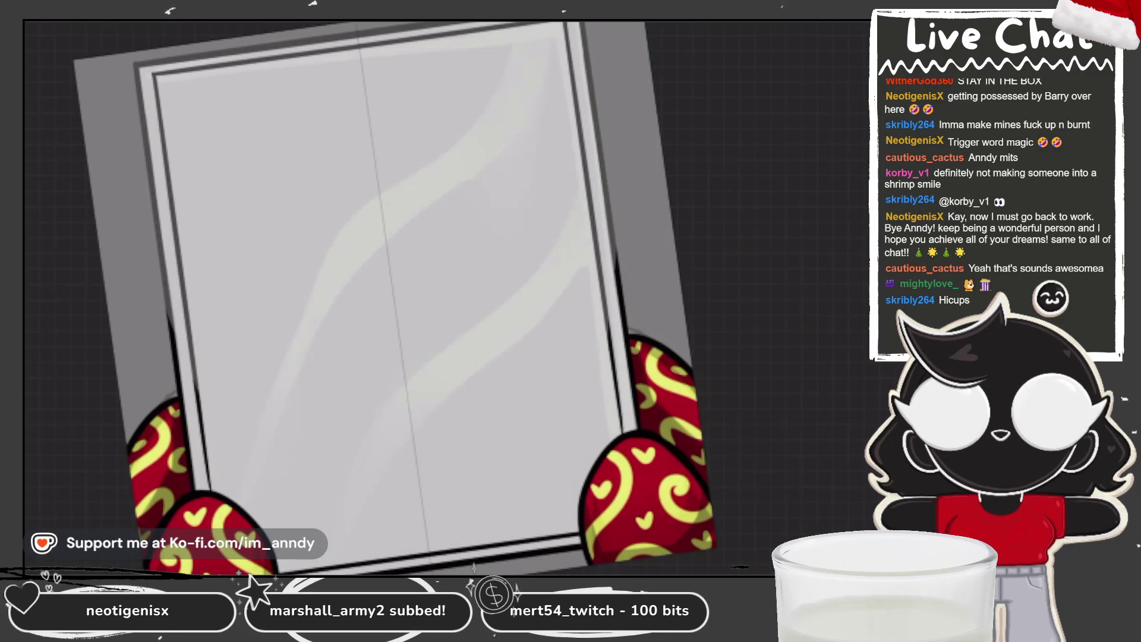
scroll(570, 366, "up", 2)
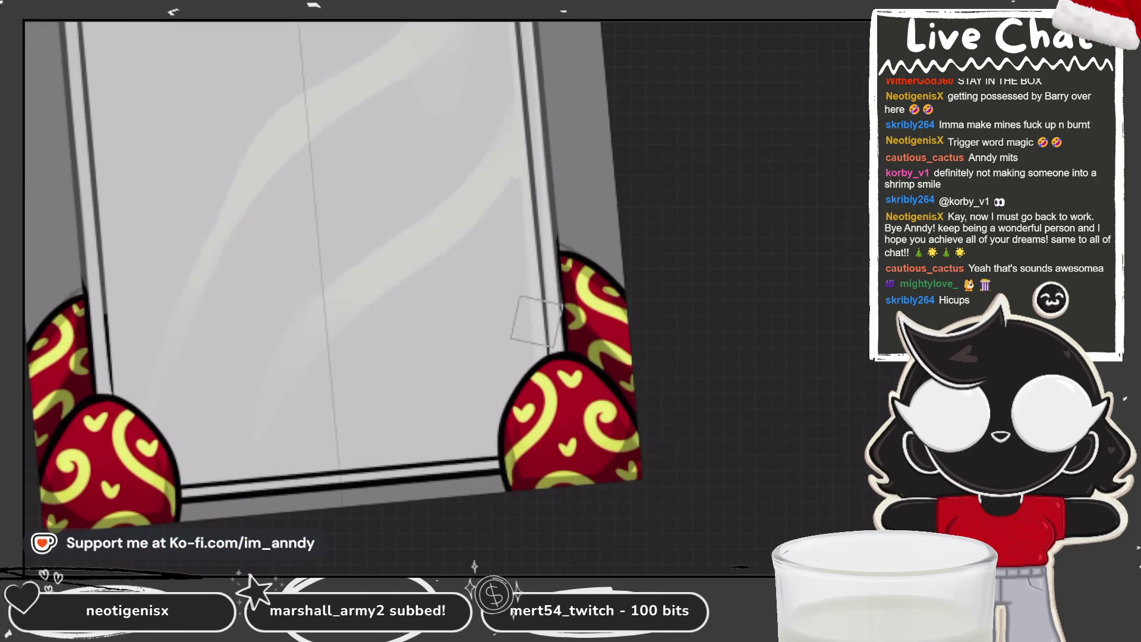
scroll(524, 320, "up", 2)
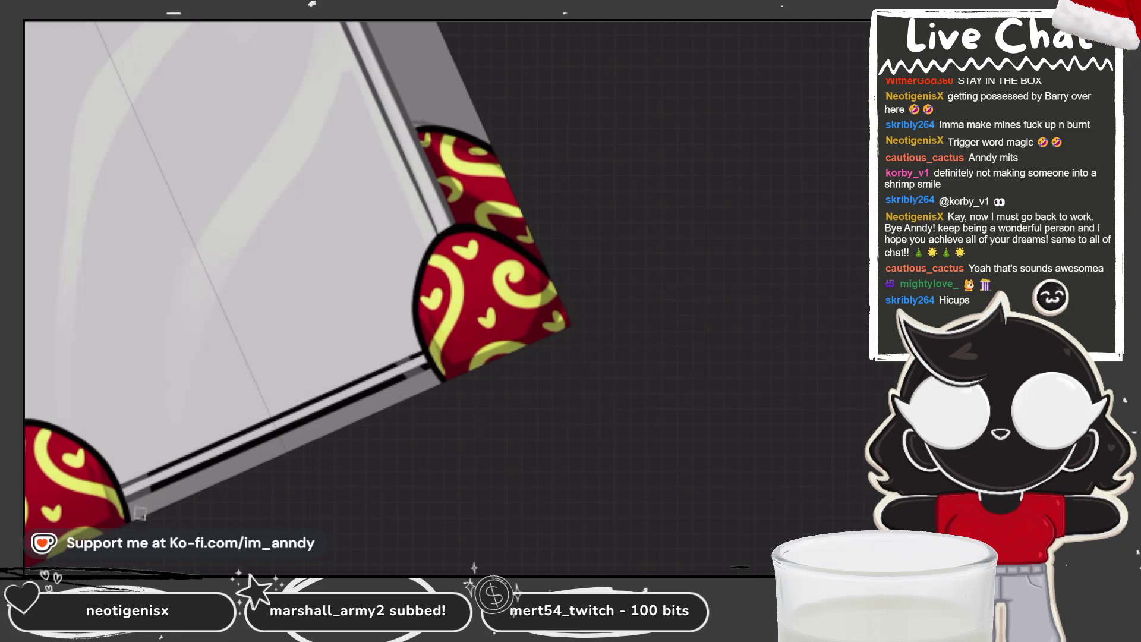
left_click_drag(148, 503, 397, 380)
mouse_move(339, 406)
left_mouse_down()
mouse_move(202, 478)
mouse_move(317, 372)
left_mouse_up()
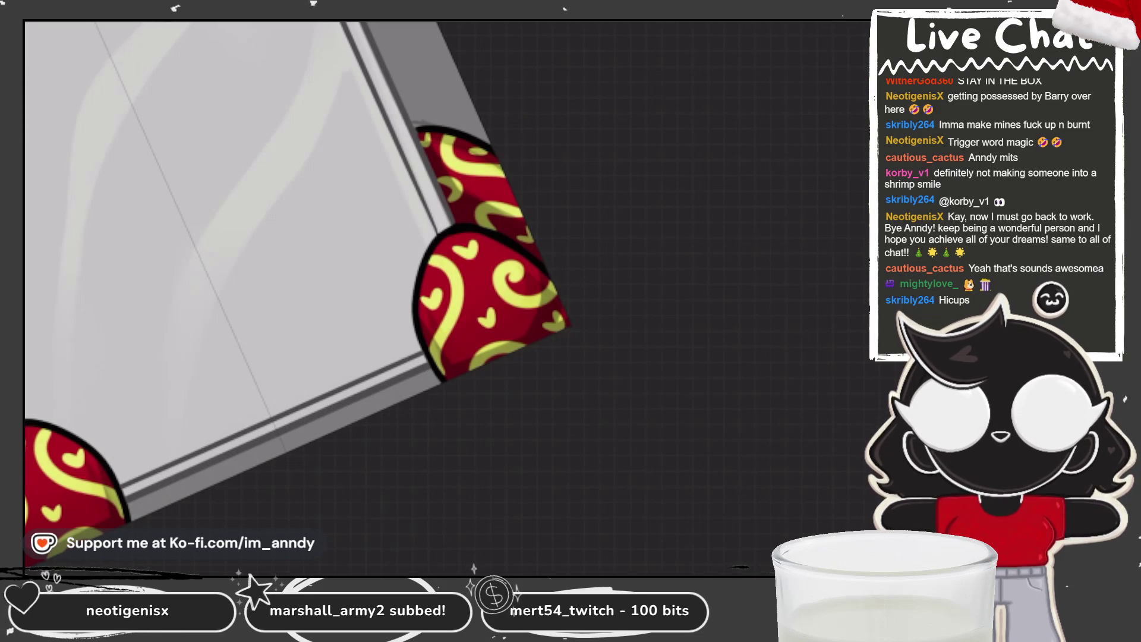
scroll(303, 294, "down", 3)
scroll(303, 294, "up", 3)
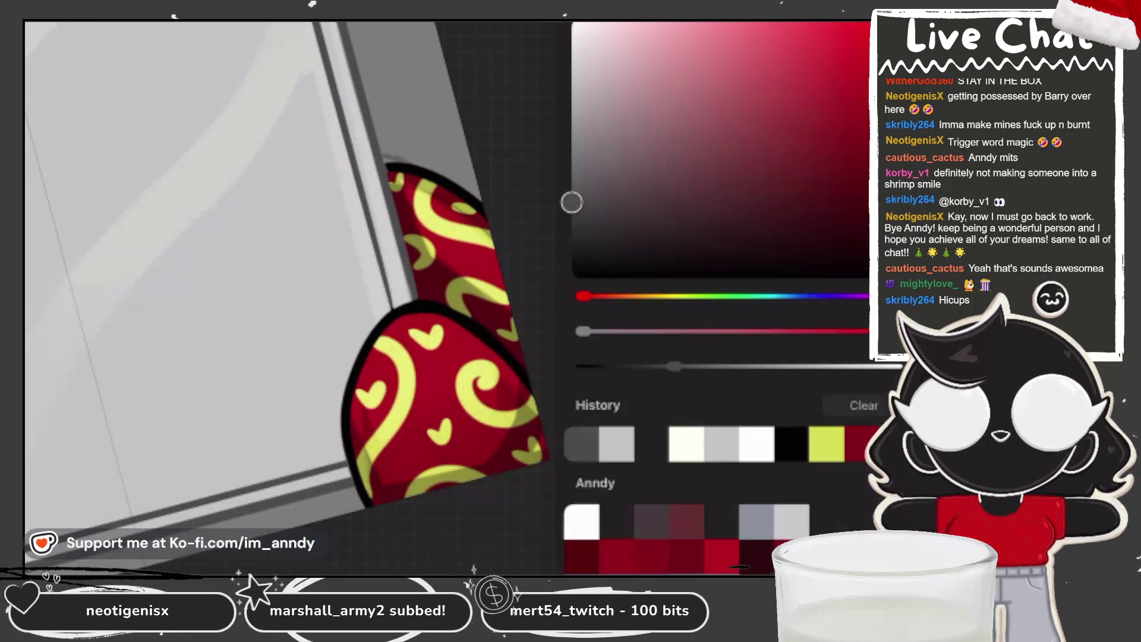
left_click(365, 343)
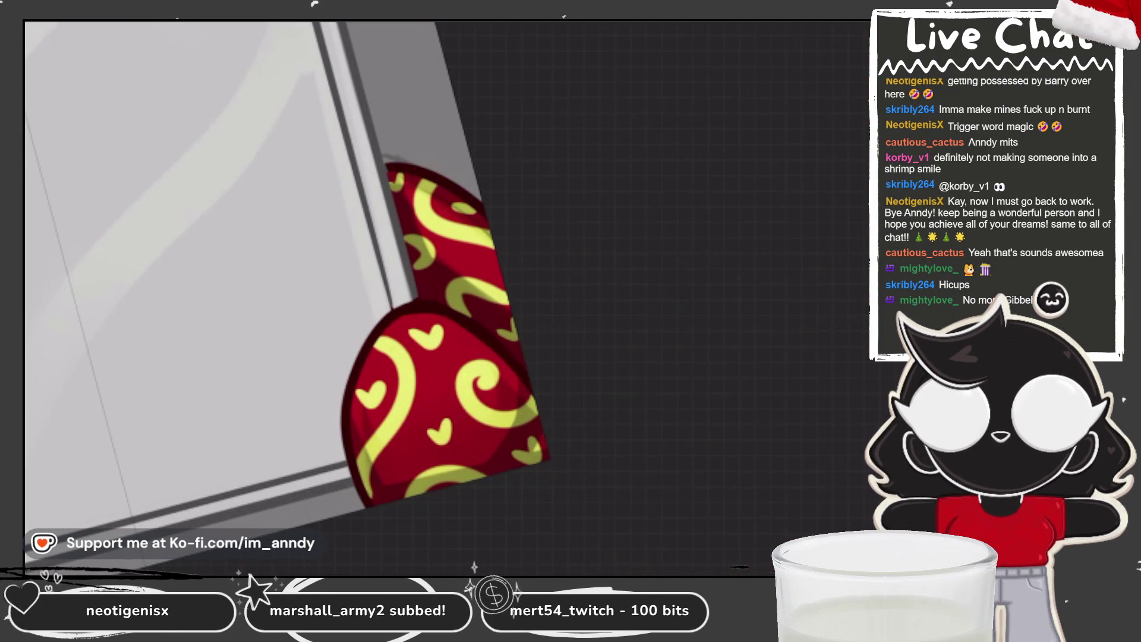
key("ctrl+0")
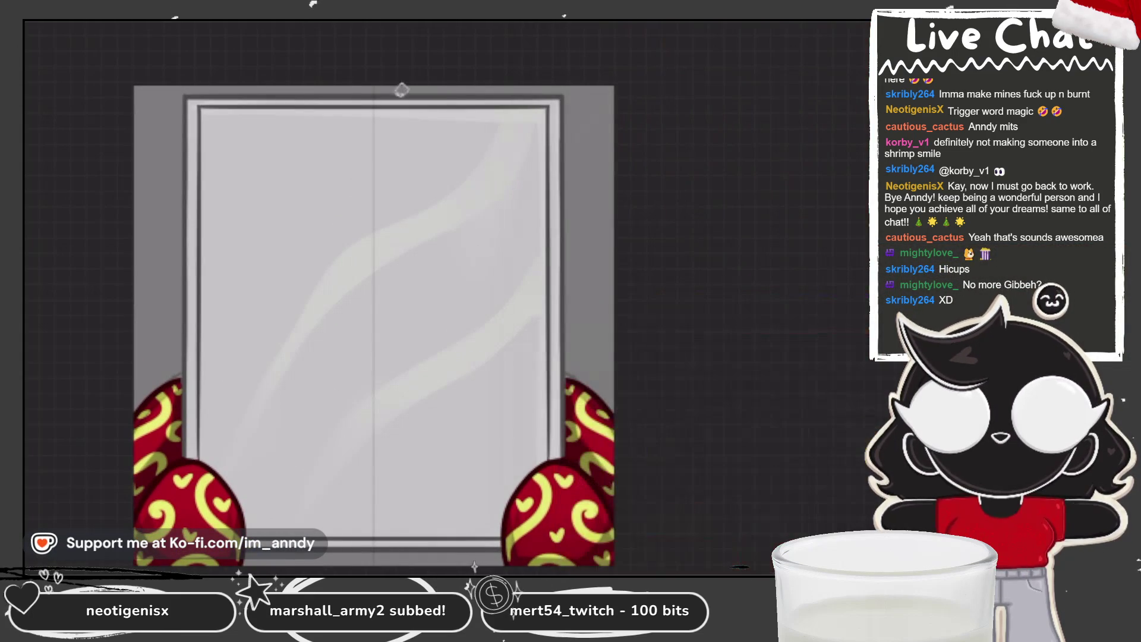
Undo the white highlight strokes and briefly review Layer 2's options in the layers list.
left_click_drag(514, 94, 394, 95)
key("ctrl+z")
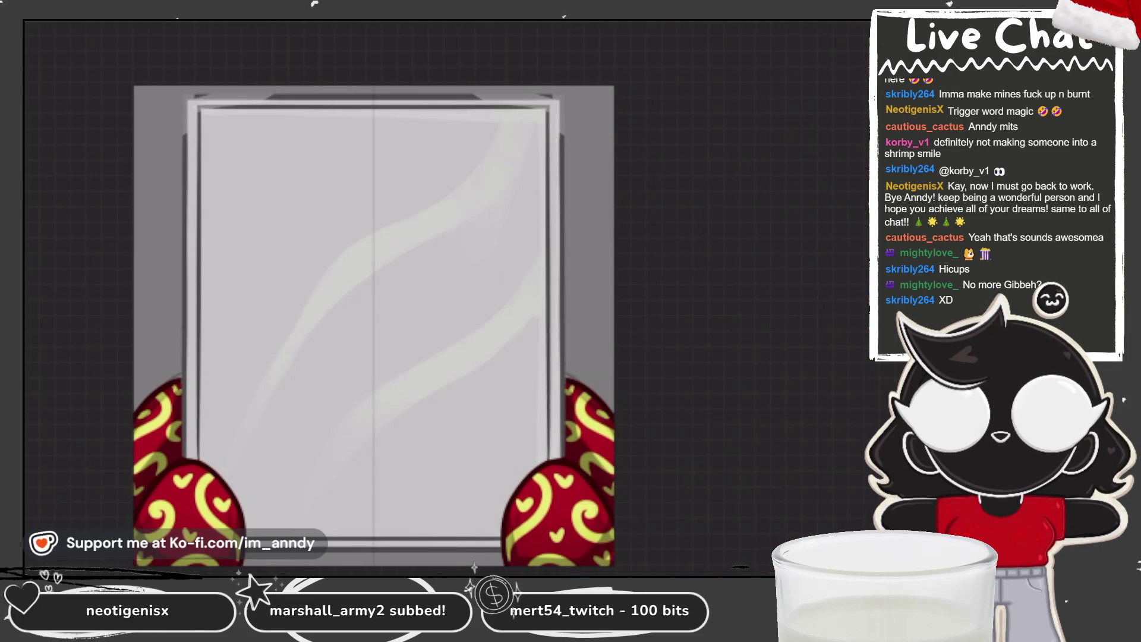
key("l")
left_click(697, 50)
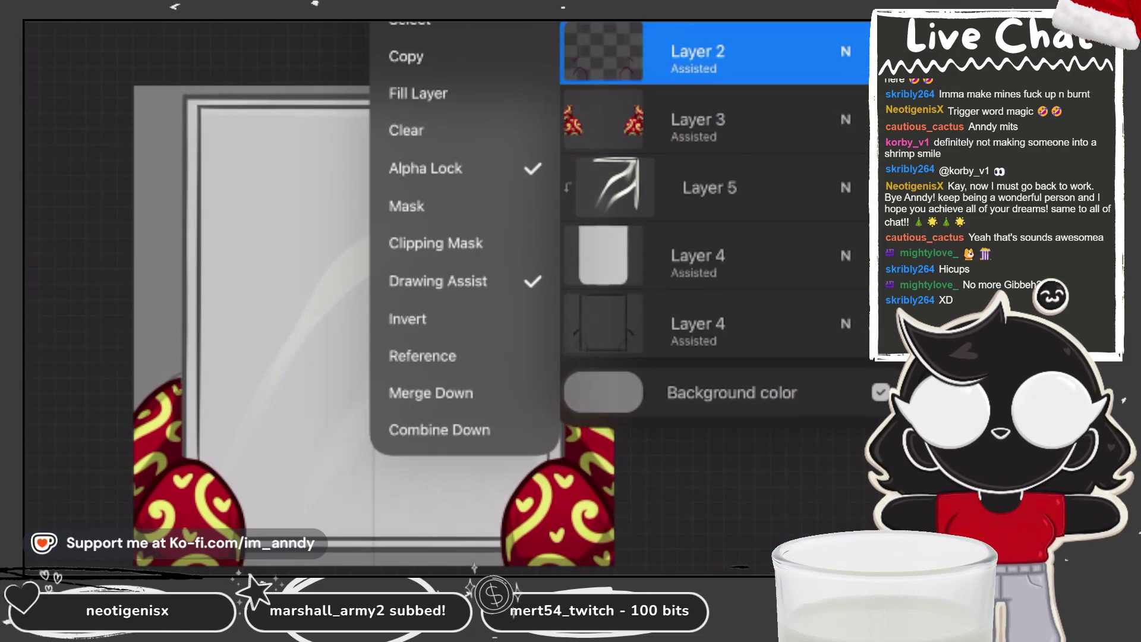
key("Escape")
key("l")
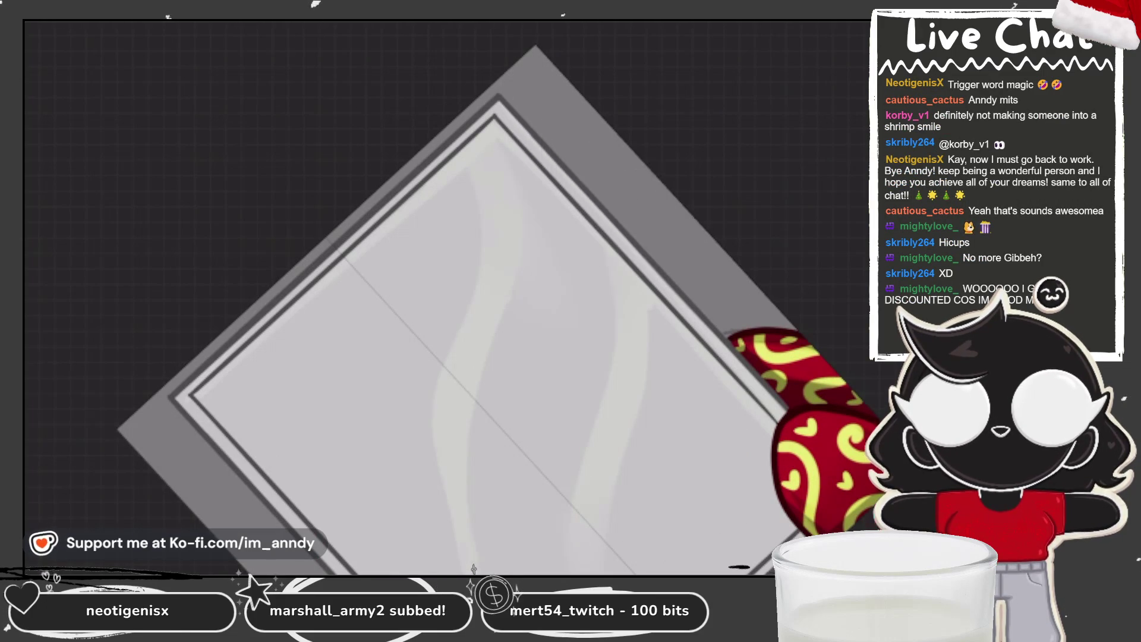
scroll(641, 196, "up", 2)
Check the current colour, then paint light streaks along the panel's diagonal edge.
key("c")
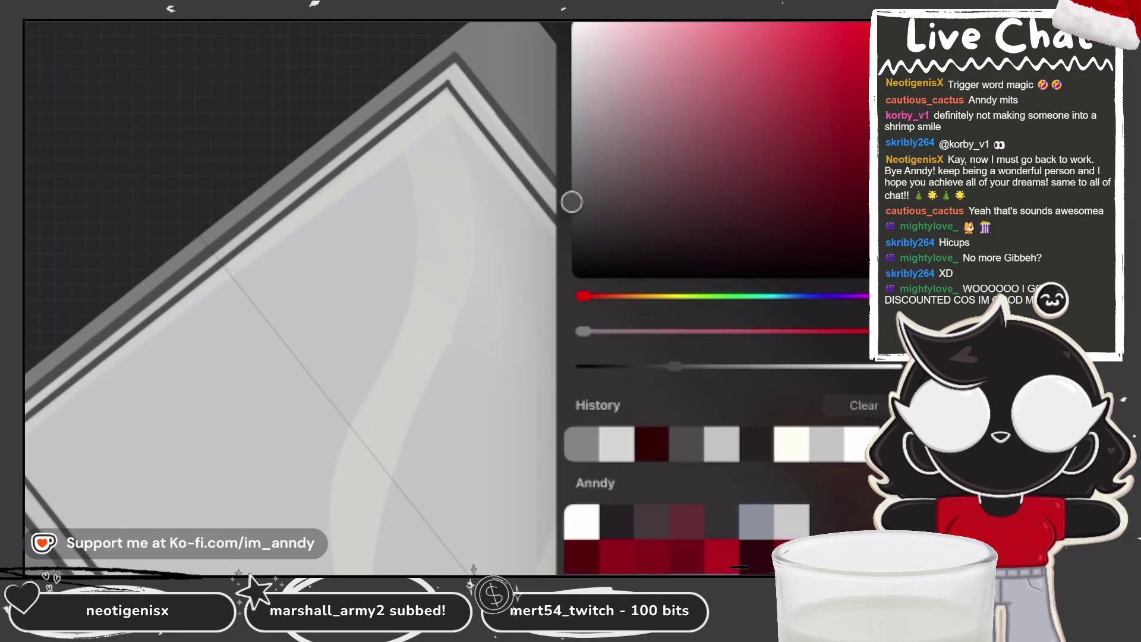
key("c")
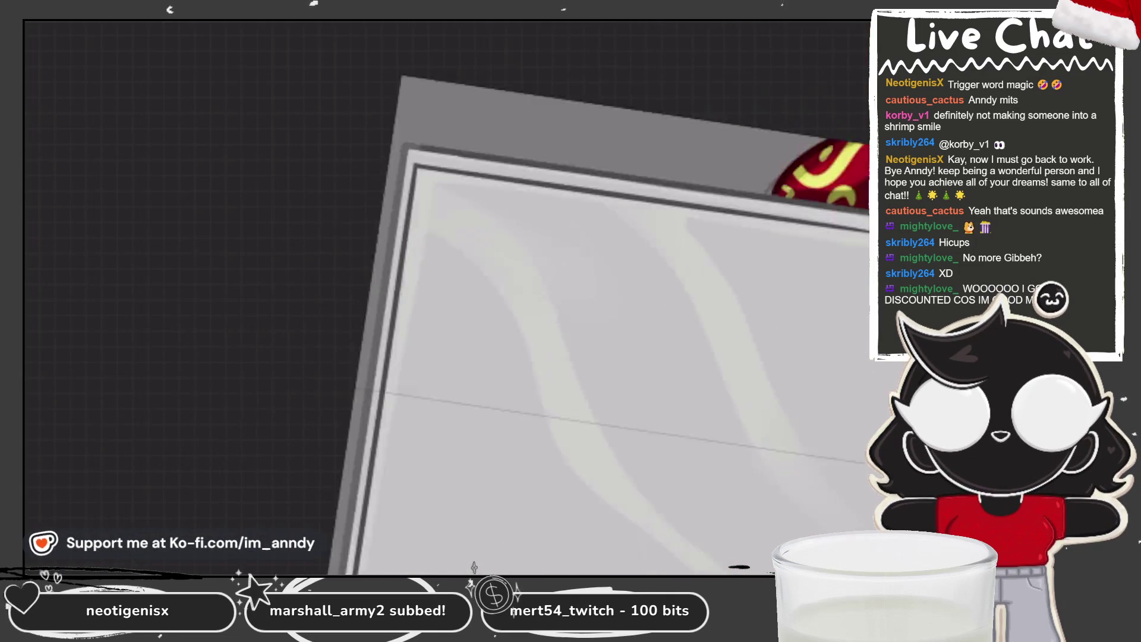
left_click_drag(323, 387, 615, 143)
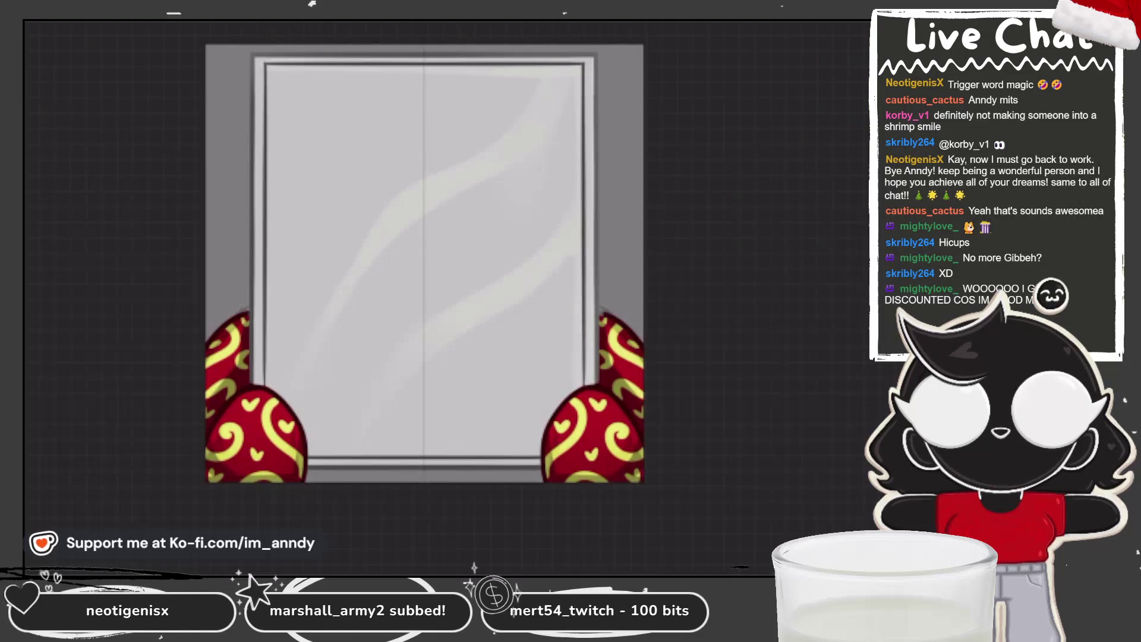
Select Layer 4, add a new Layer 5 and move it beneath Layer 4.
key("l")
left_click_drag(802, 324, 625, 323)
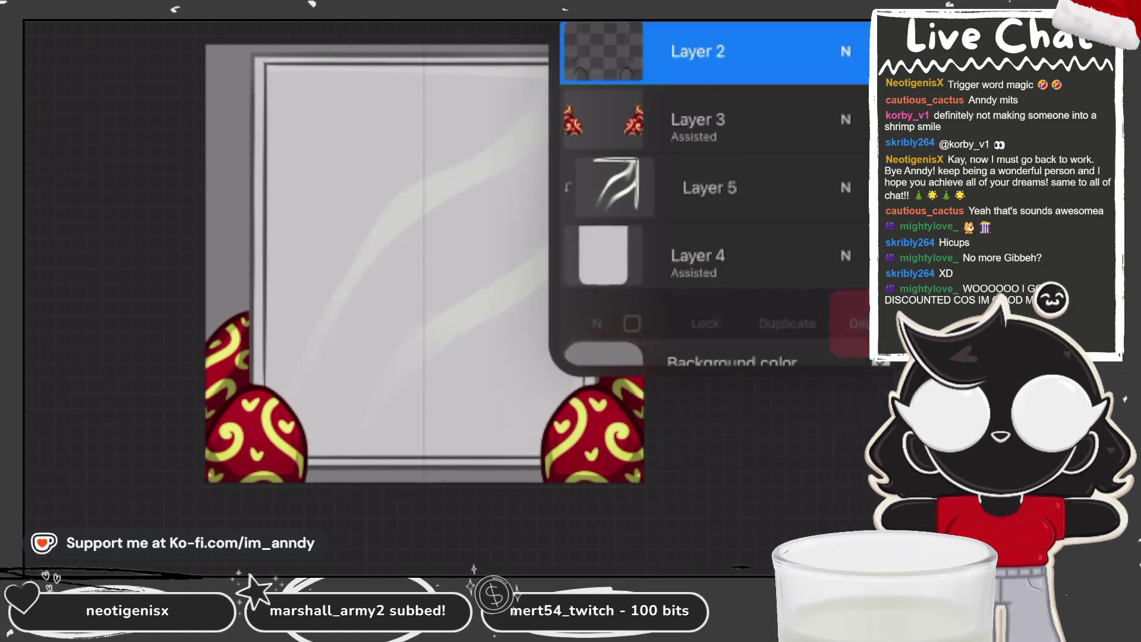
key("l")
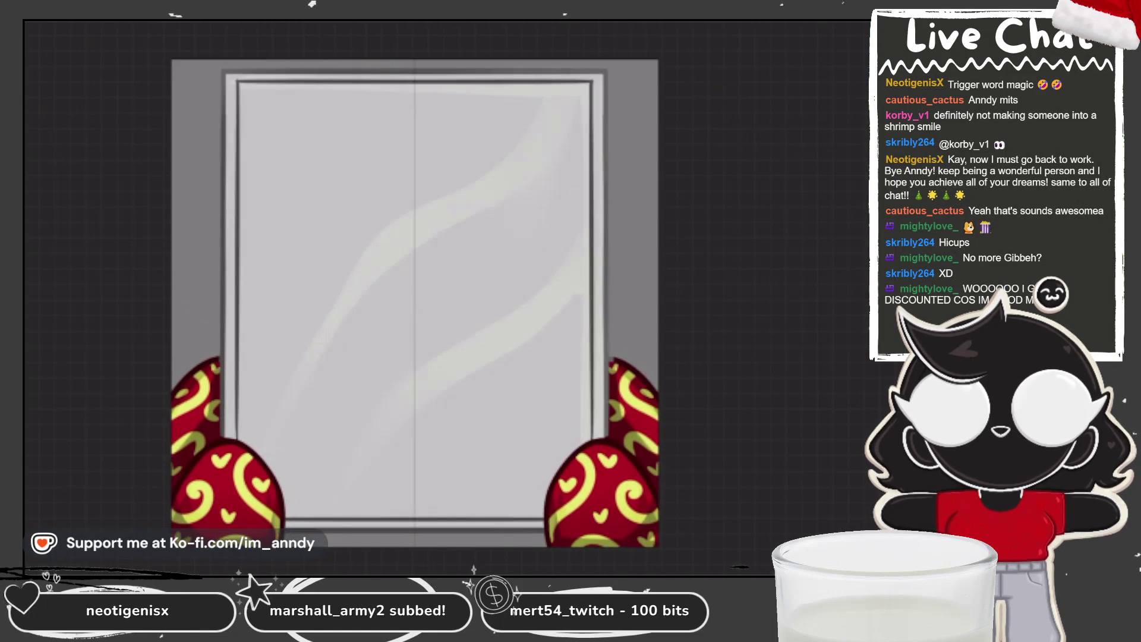
key("l")
left_click(705, 255)
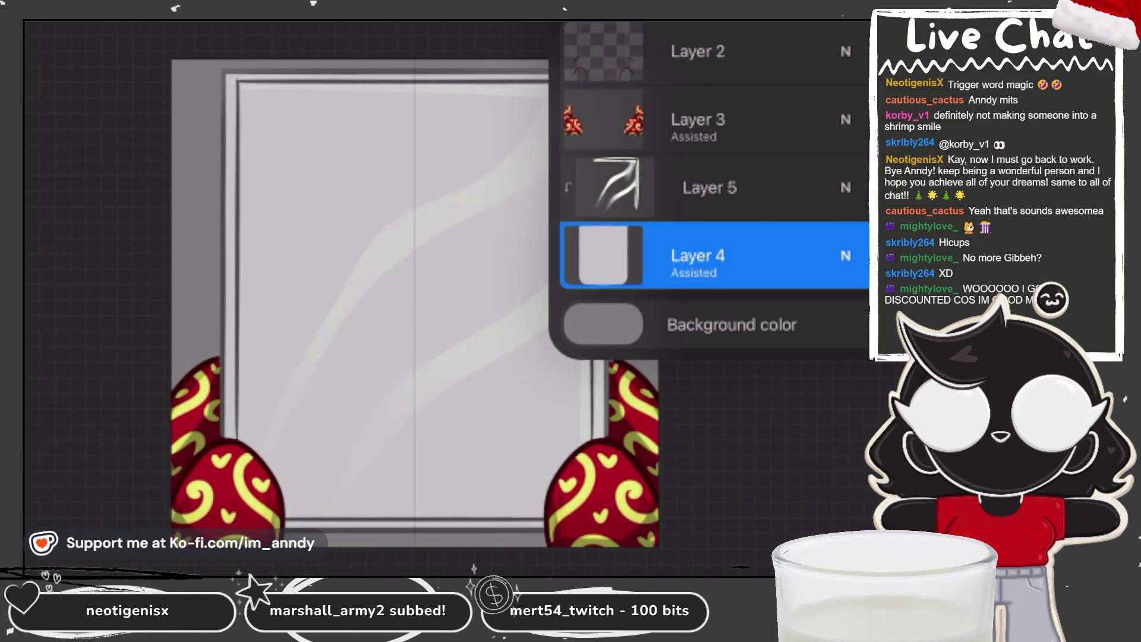
key("ctrl+n")
left_click_drag(705, 258, 705, 321)
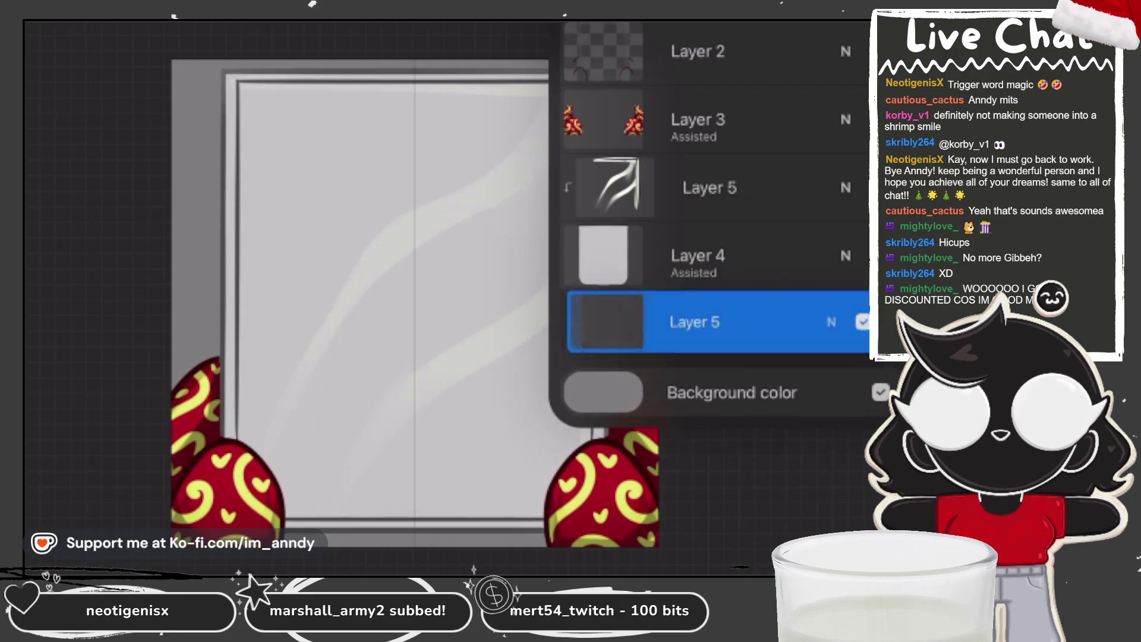
key("l")
Pick a light yellow-tan shade and paint it along the panel's upper-left edge strip.
key("c")
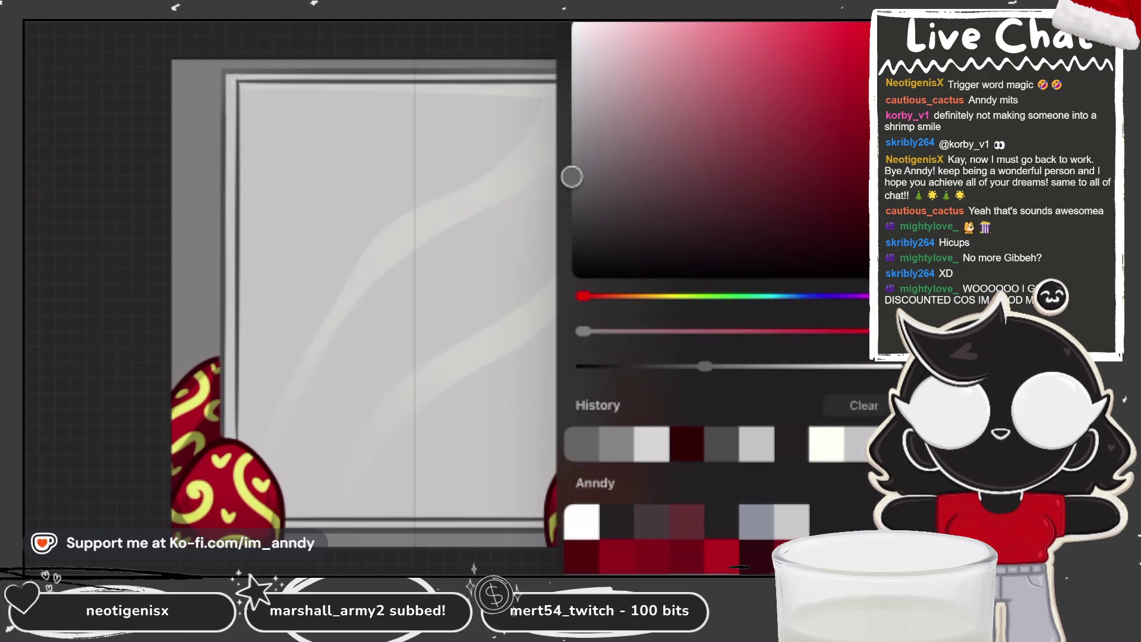
left_click_drag(582, 296, 654, 296)
mouse_move(790, 174)
left_mouse_down()
mouse_move(818, 173)
mouse_move(772, 83)
mouse_move(832, 100)
mouse_move(690, 196)
mouse_move(650, 135)
mouse_move(669, 112)
left_mouse_up()
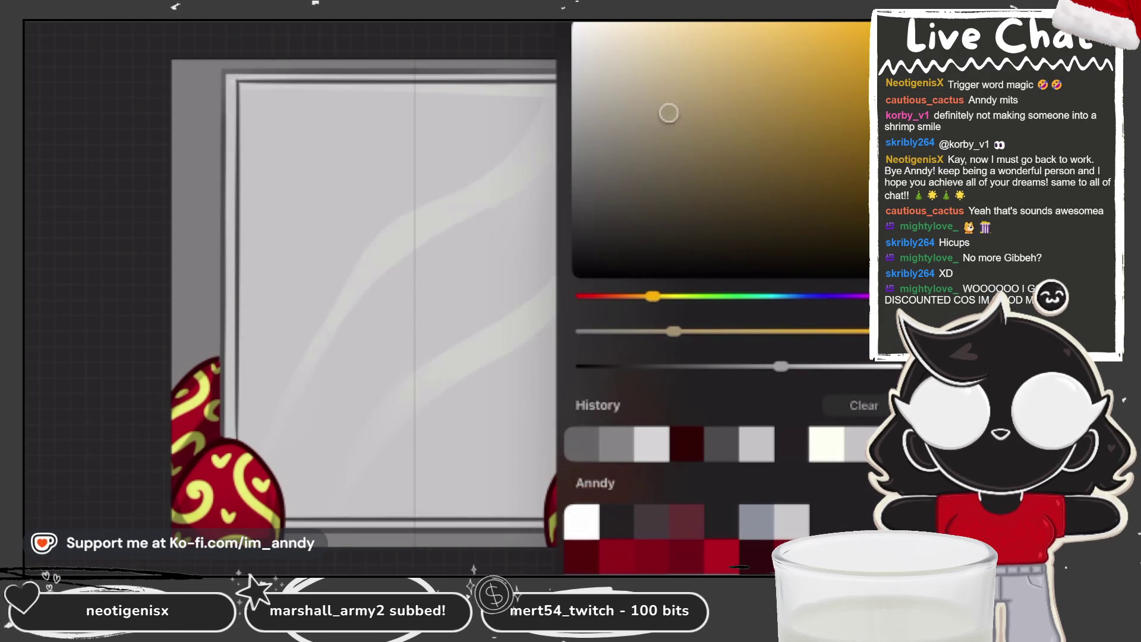
left_click_drag(193, 62, 194, 383)
mouse_move(192, 62)
left_mouse_down()
mouse_move(209, 174)
mouse_move(179, 348)
left_mouse_up()
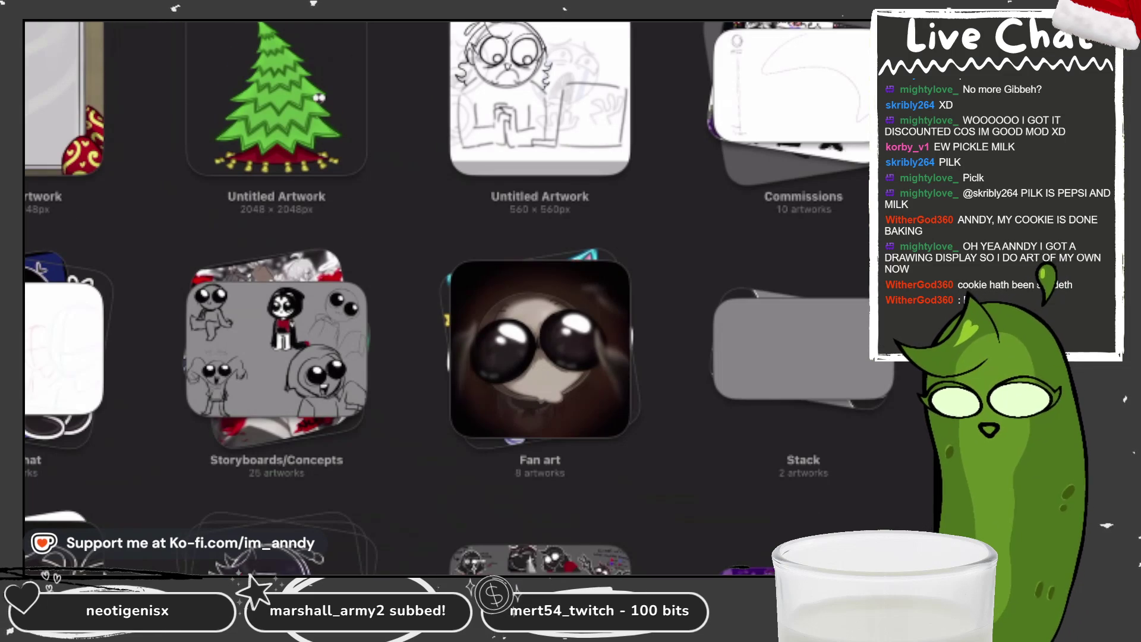
scroll(460, 331, "down", 5)
scroll(459, 330, "down", 3)
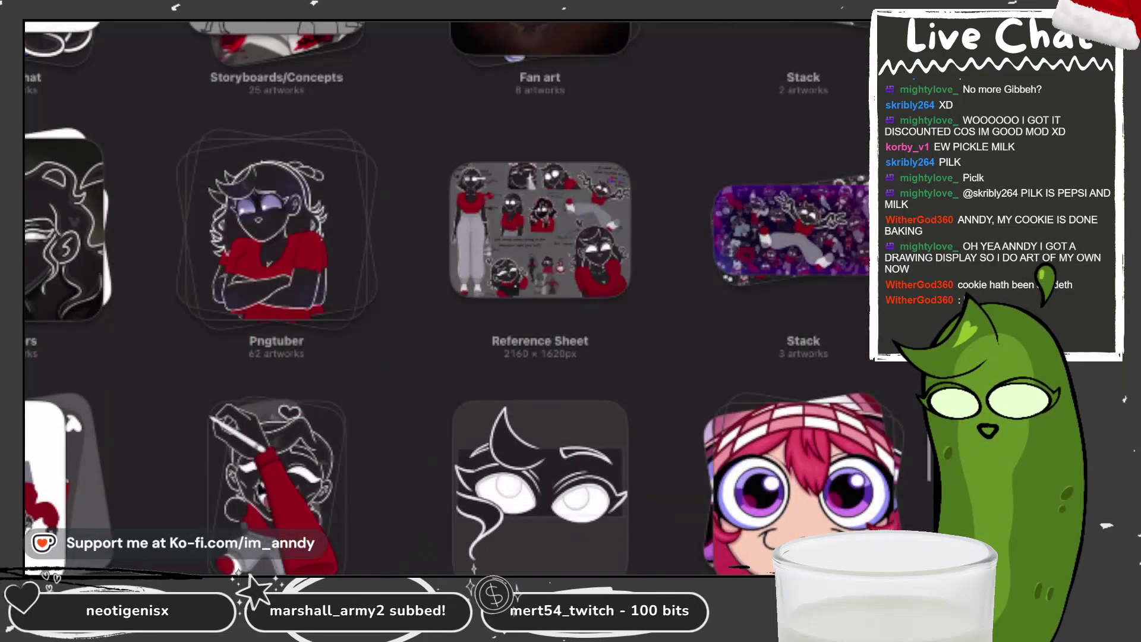
scroll(459, 299, "down", 2)
scroll(459, 299, "down", 2)
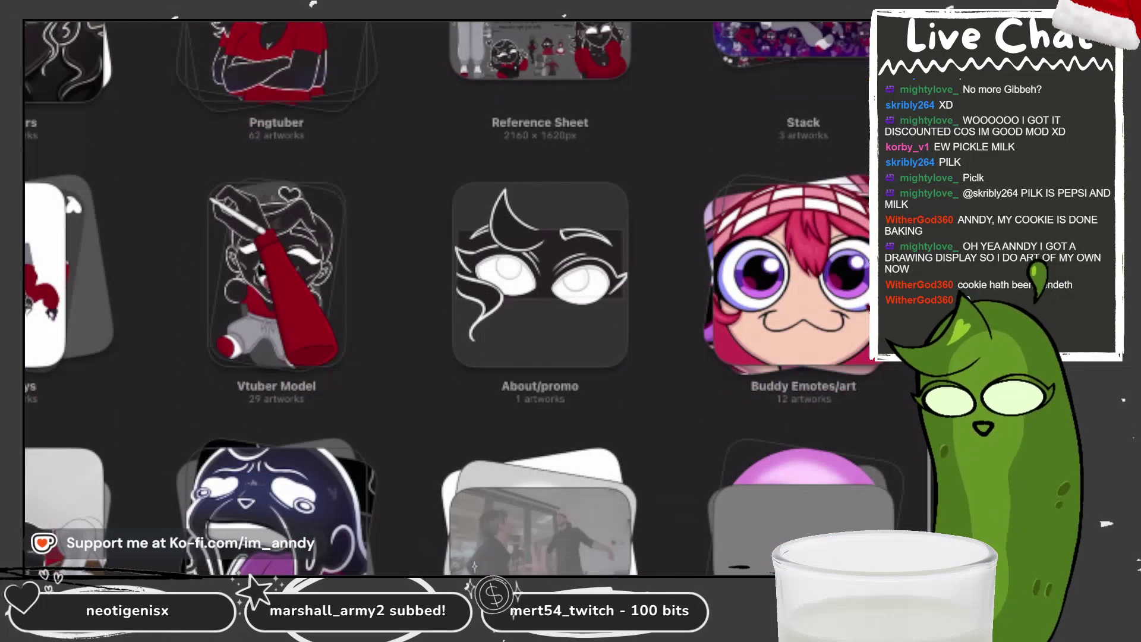
scroll(458, 299, "up", 2)
scroll(459, 299, "up", 5)
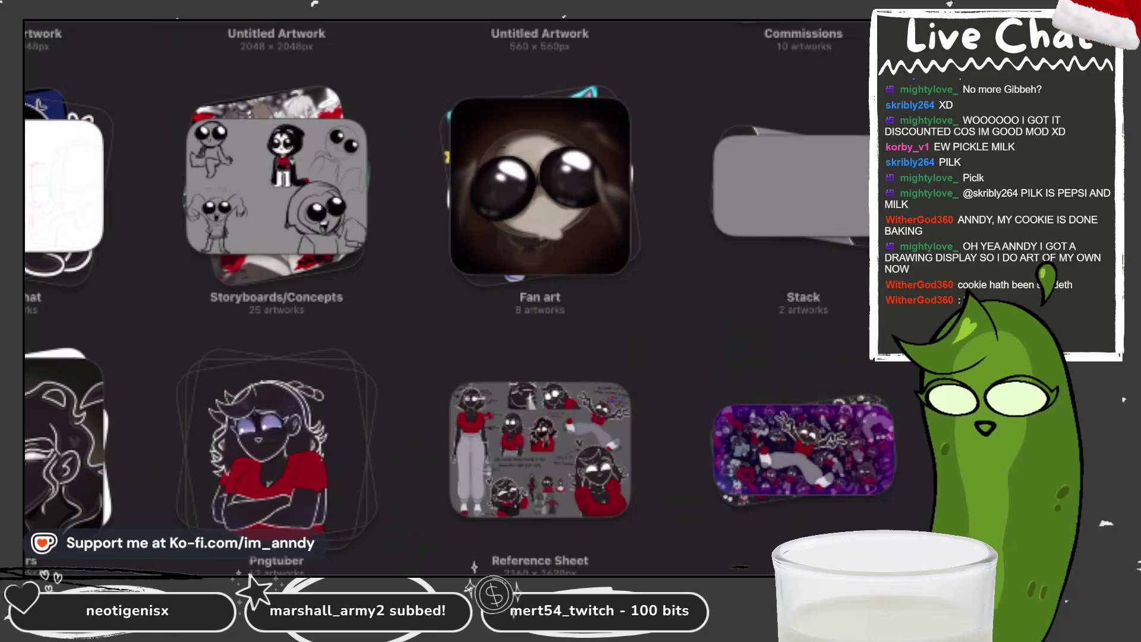
scroll(458, 298, "down", 10)
scroll(458, 299, "up", 5)
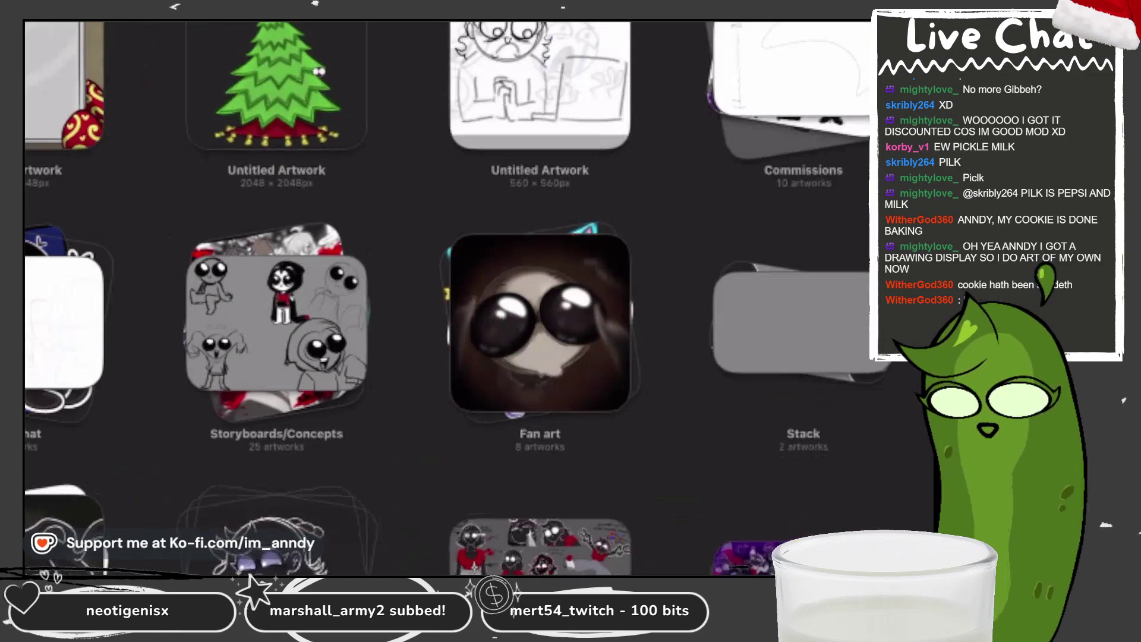
scroll(459, 299, "down", 1)
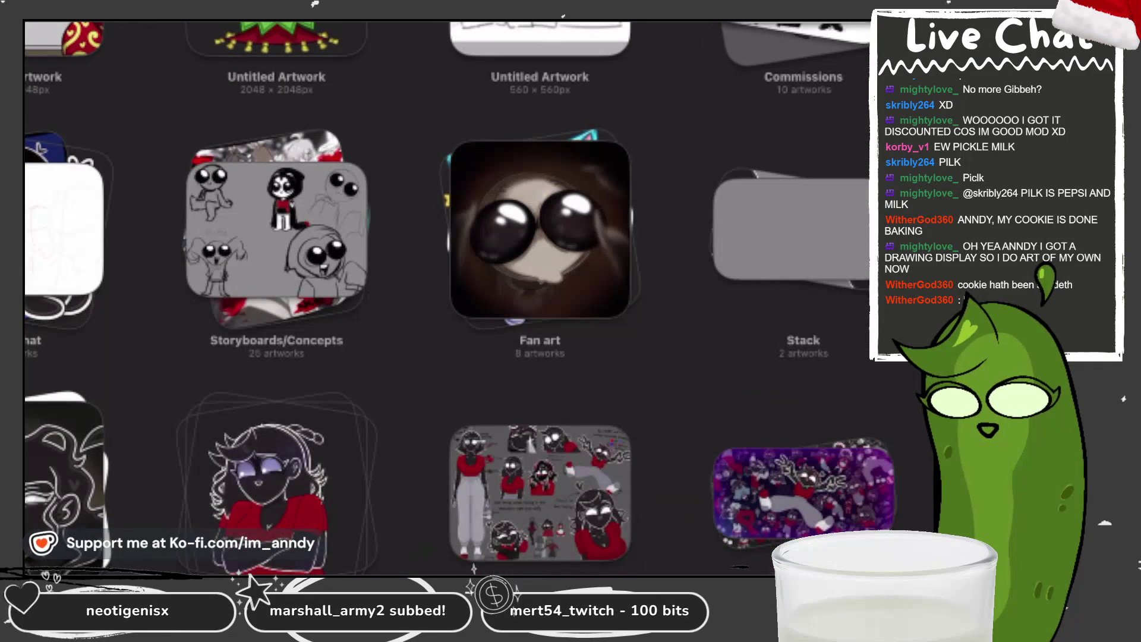
scroll(460, 299, "down", 5)
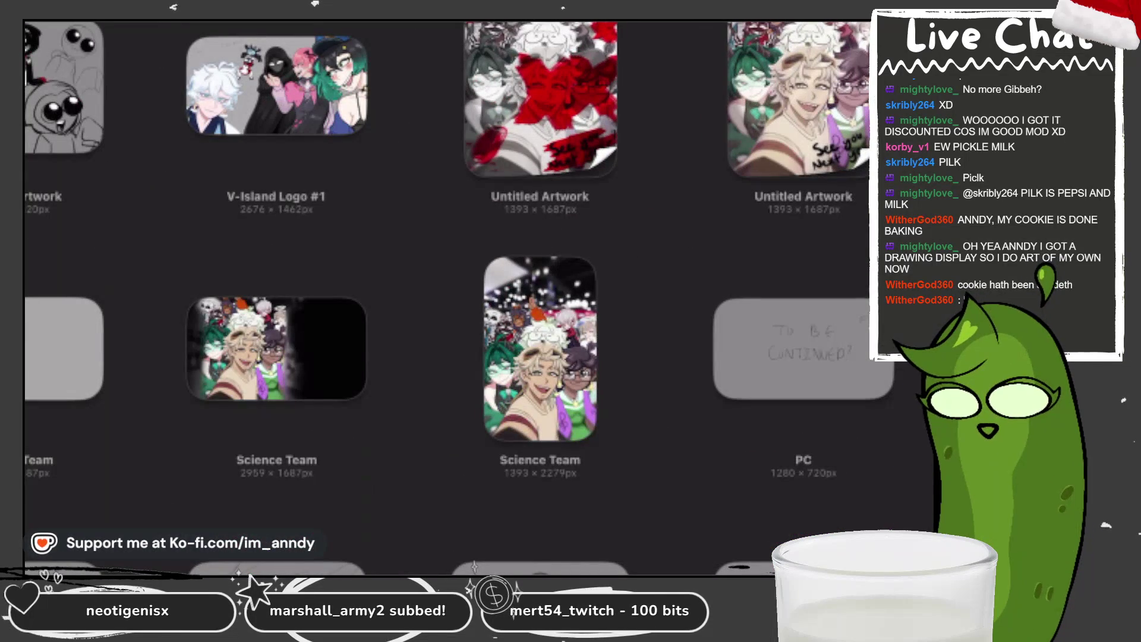
Open the chibi sketch page artwork from the gallery.
left_click(62, 89)
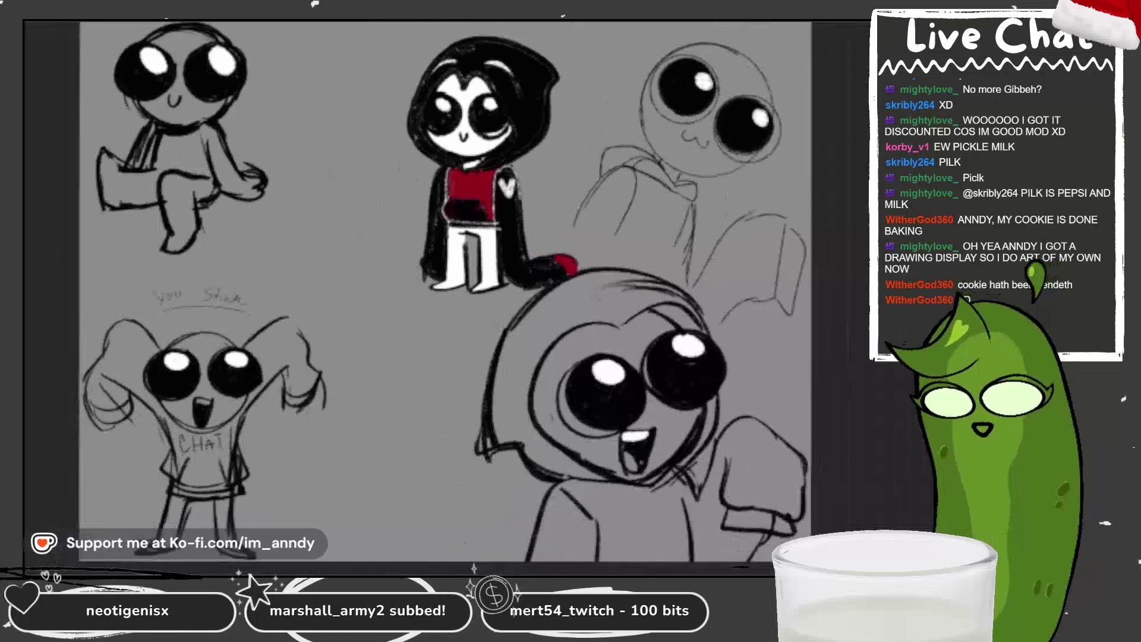
scroll(445, 321, "up", 2)
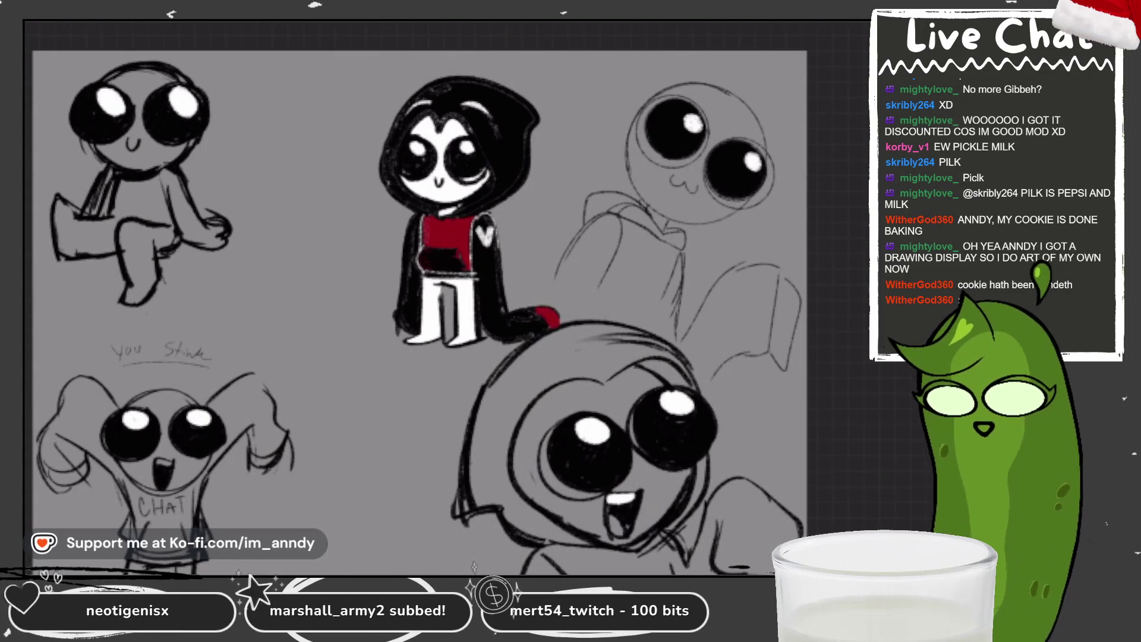
Pan the sketch page slightly and bring up Layer 2's opacity and blend settings.
left_click_drag(419, 312, 435, 292)
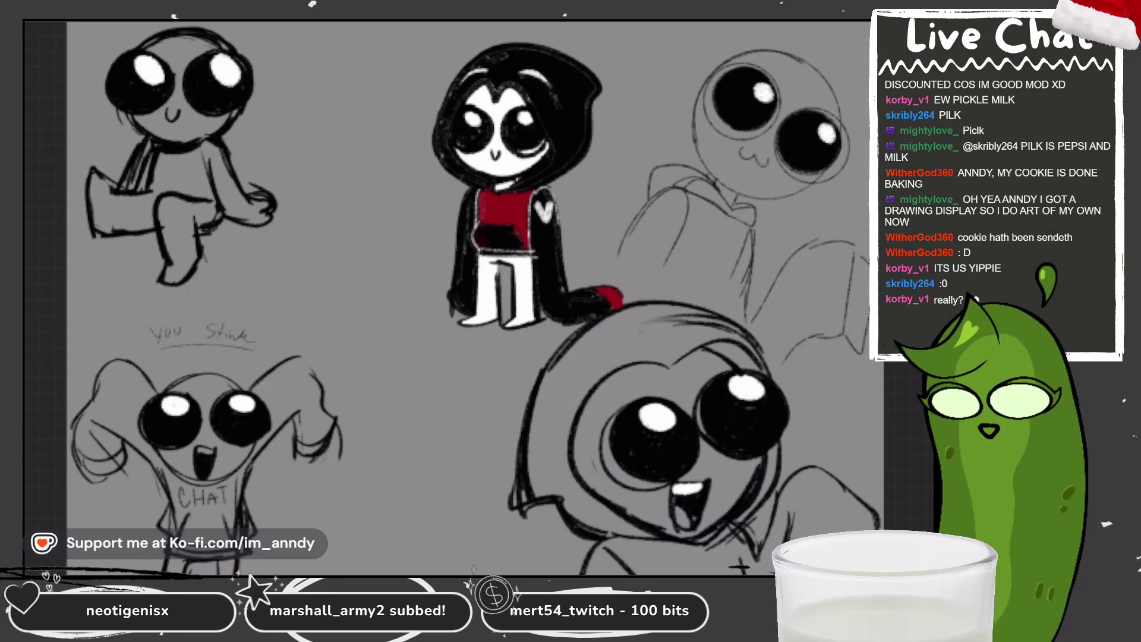
scroll(451, 298, "down", 2)
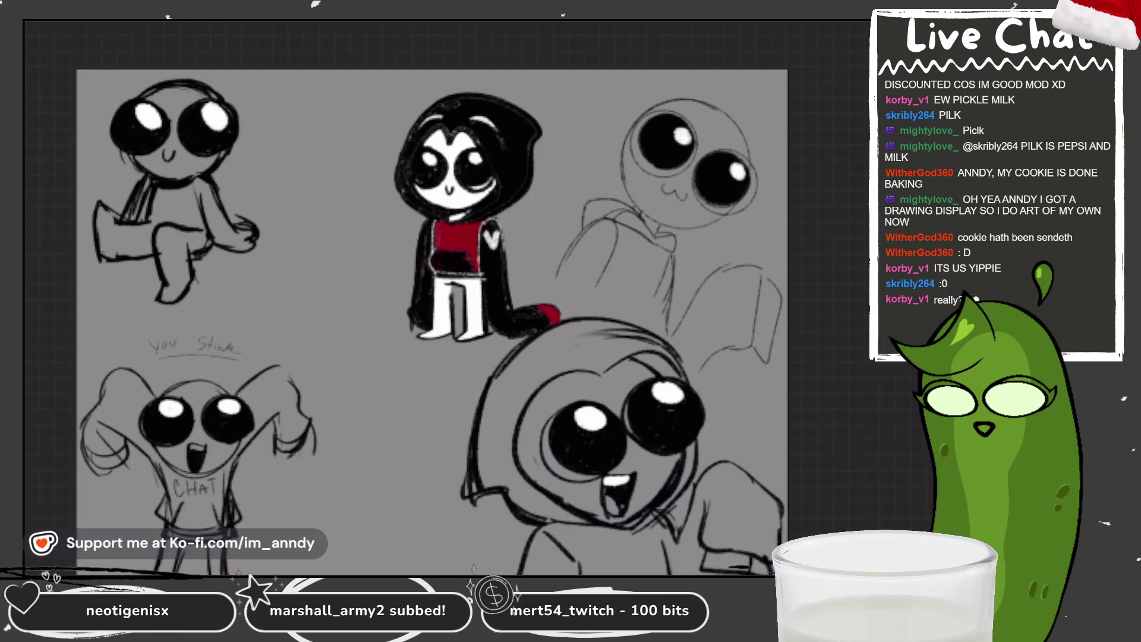
scroll(428, 303, "up", 2)
scroll(427, 304, "up", 1)
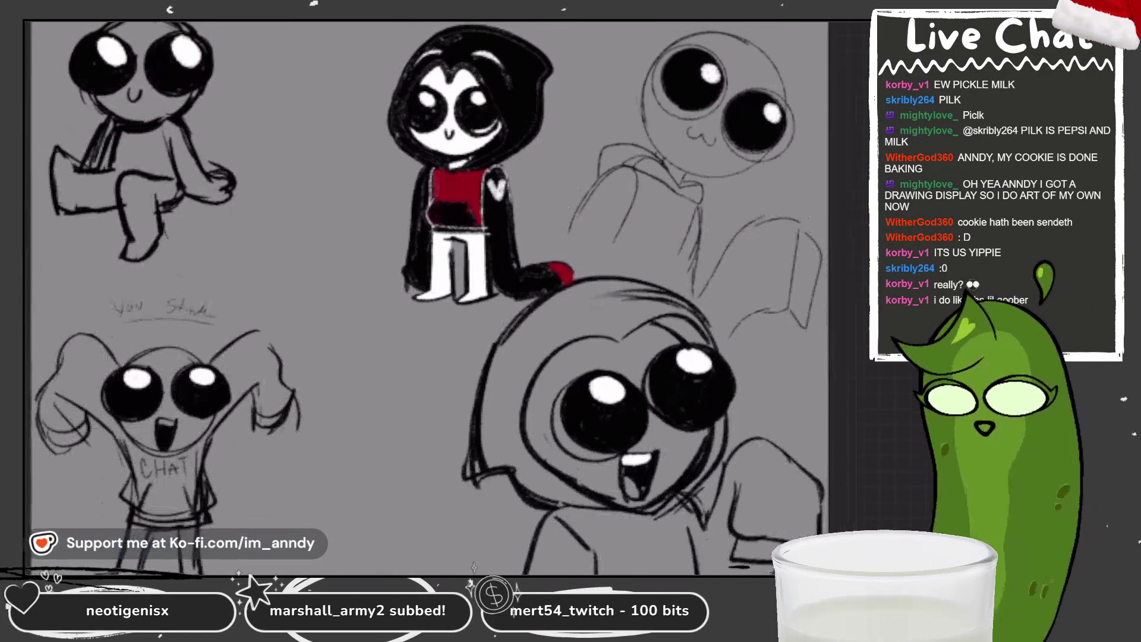
scroll(428, 303, "up", 2)
scroll(428, 304, "up", 2)
left_click(845, 50)
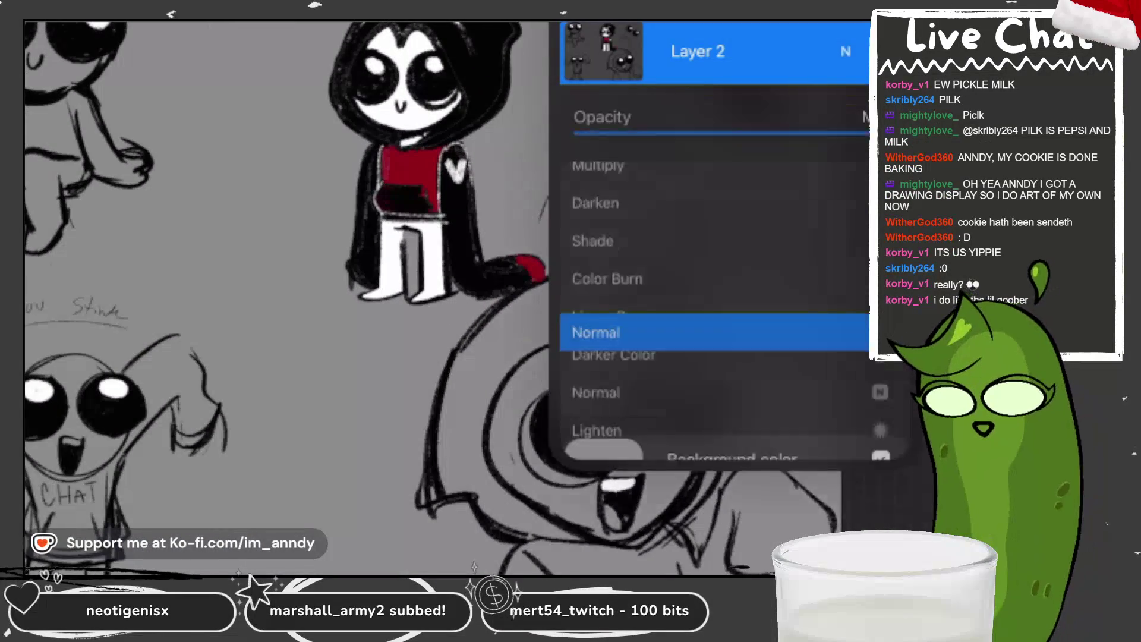
Lower the sketch layer's opacity, then undo the change.
left_click_drag(892, 132, 611, 133)
left_click(846, 51)
key("ctrl+z")
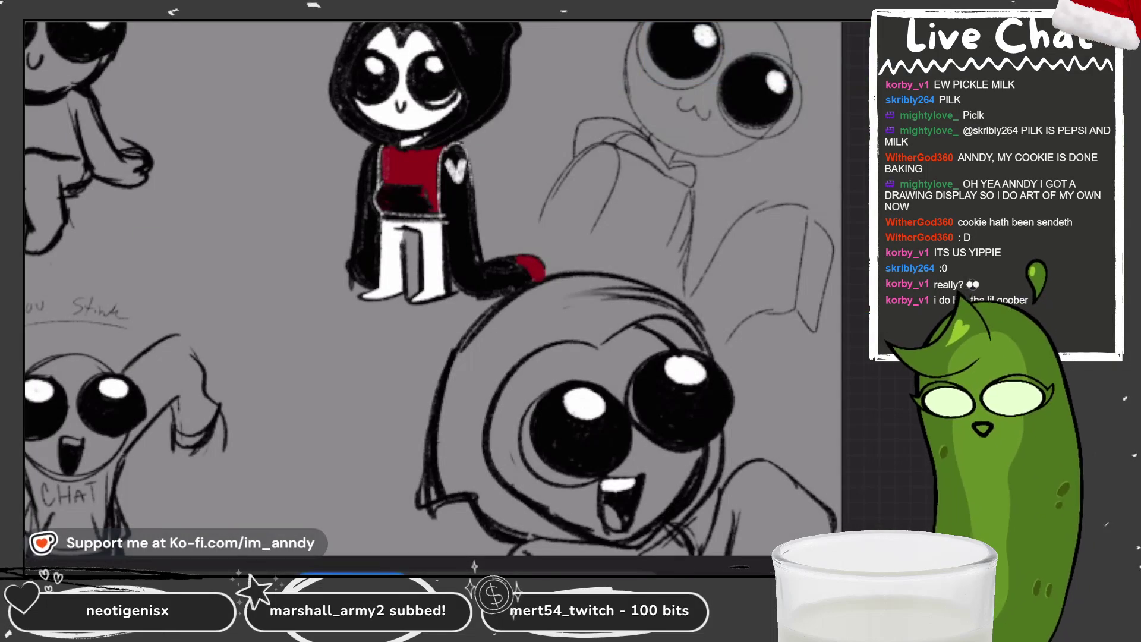
Lasso the hooded character, paste a duplicate moved to the left, and hide the original sketch layer.
left_click_drag(332, 25, 554, 261)
key("ctrl+d")
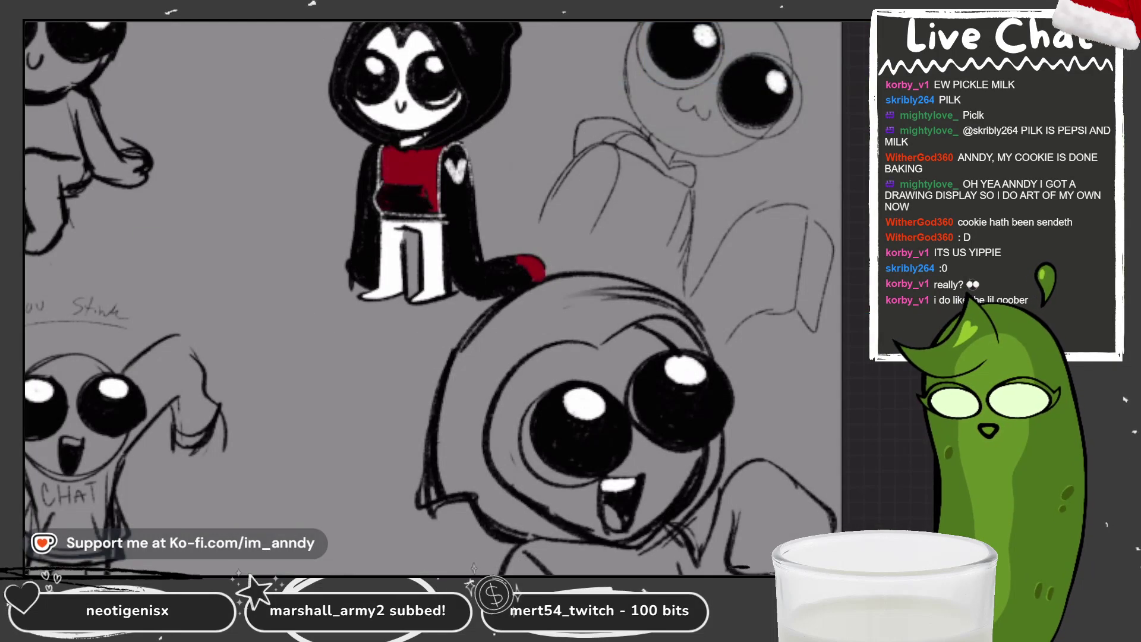
key("ctrl+v")
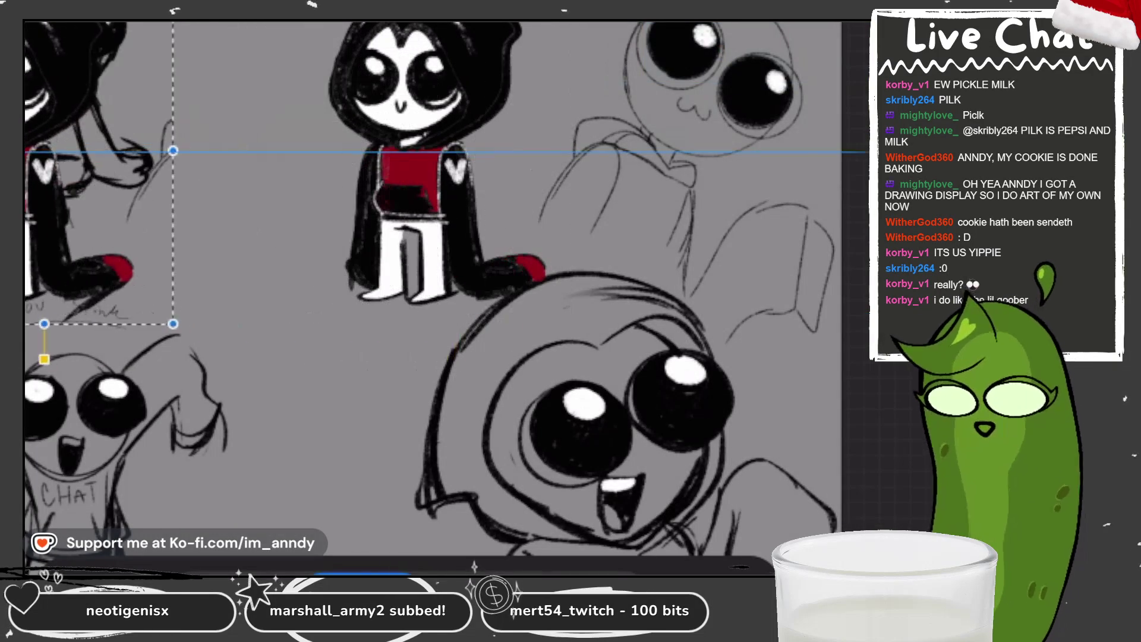
left_click_drag(442, 178, 62, 178)
key("Return")
left_click(855, 11)
left_click(882, 119)
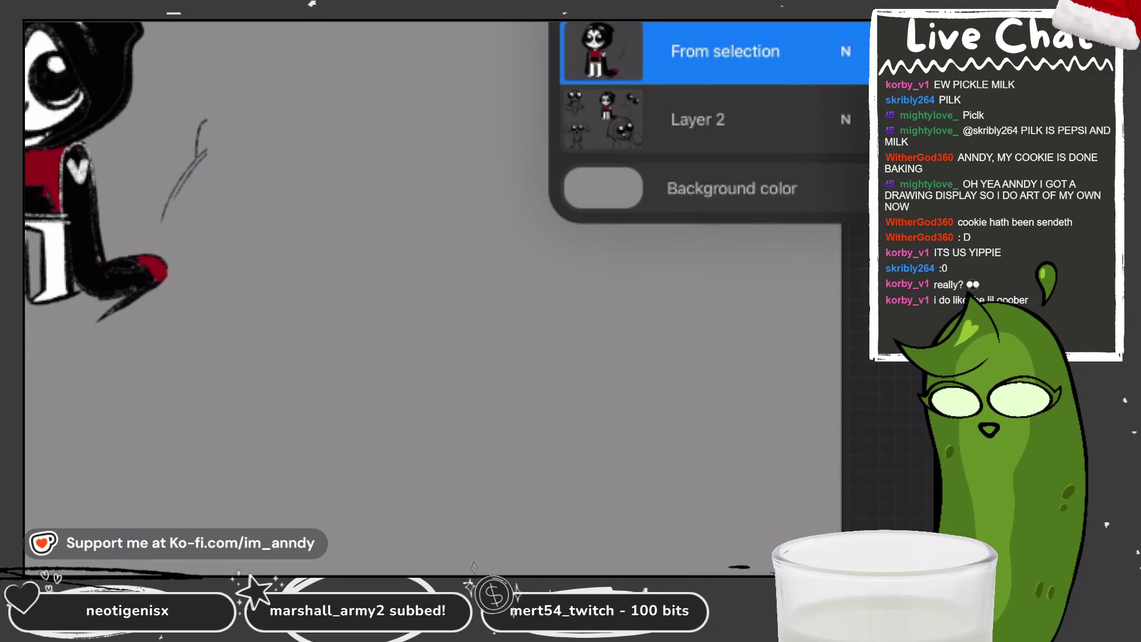
Raise the copied character layer's opacity back up.
left_click(846, 51)
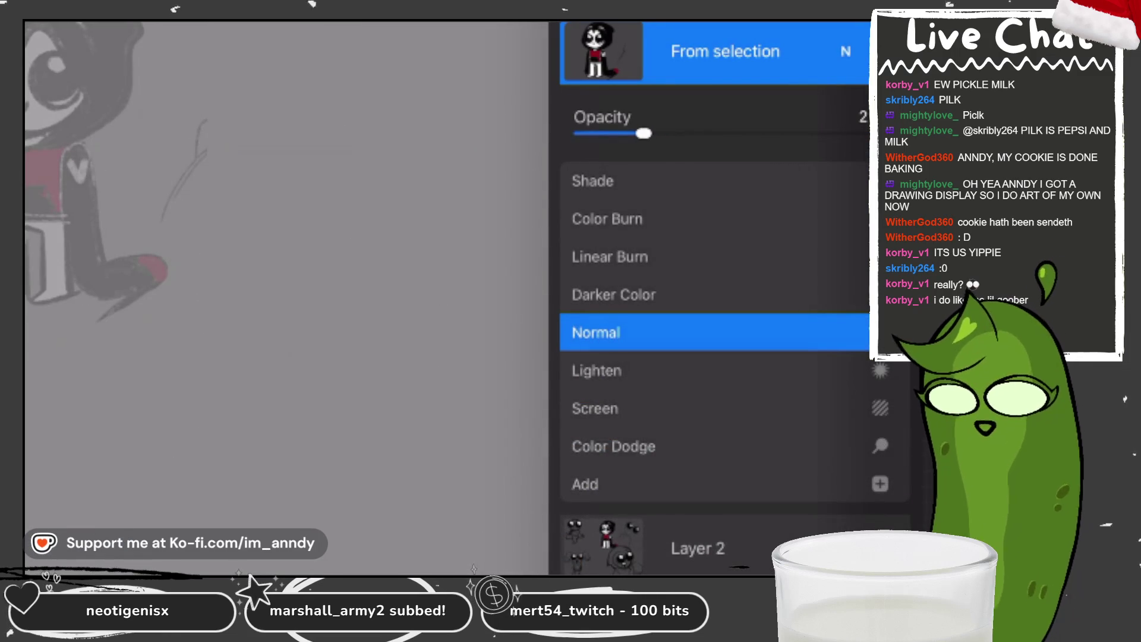
left_click(845, 51)
left_click(603, 52)
left_click(845, 52)
left_click_drag(644, 134, 865, 134)
Shrink the copied character and turn off both transform snapping options.
left_click(170, 9)
left_click_drag(205, 324, 162, 262)
left_click(134, 573)
left_click(187, 431)
left_click(187, 382)
Add a new blank layer and choose the Sketching 6B Pencil brush.
left_click(829, 8)
left_click(843, 10)
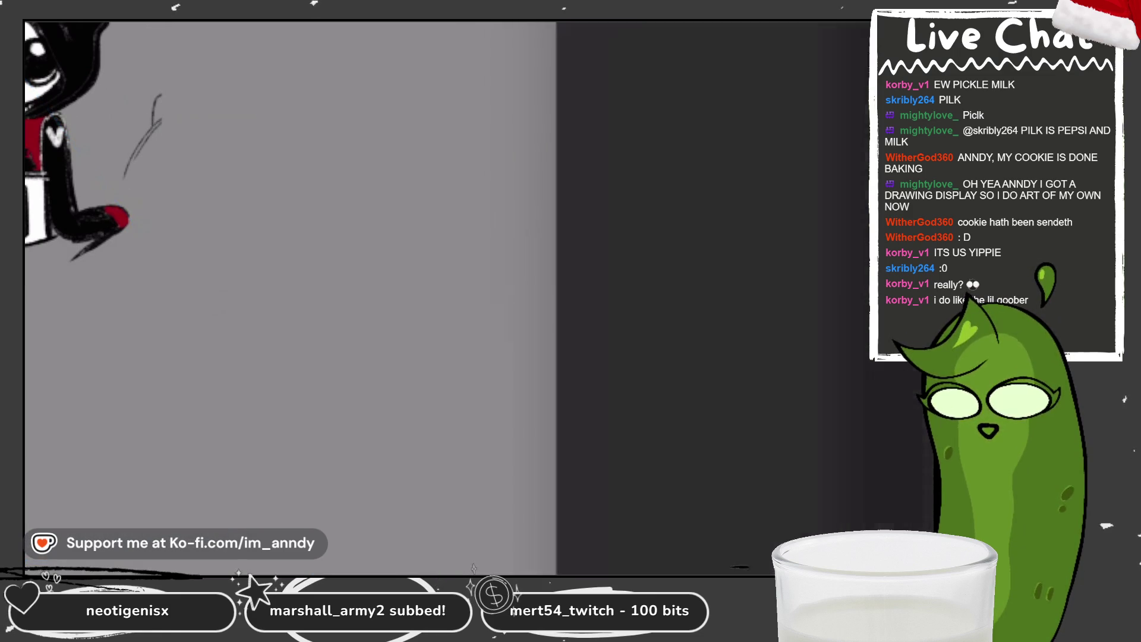
left_click(749, 9)
scroll(505, 298, "up", 5)
left_click(508, 87)
left_click(224, 356)
Sketch a round head mid-canvas, redoing the circle until it reads cleanly.
left_click_drag(472, 27, 553, 126)
key("ctrl+z")
mouse_move(504, 73)
left_mouse_down()
mouse_move(482, 236)
mouse_move(379, 178)
mouse_move(526, 90)
mouse_move(473, 84)
left_mouse_up()
scroll(432, 294, "up", 2)
key("ctrl+z")
left_click_drag(438, 213, 594, 228)
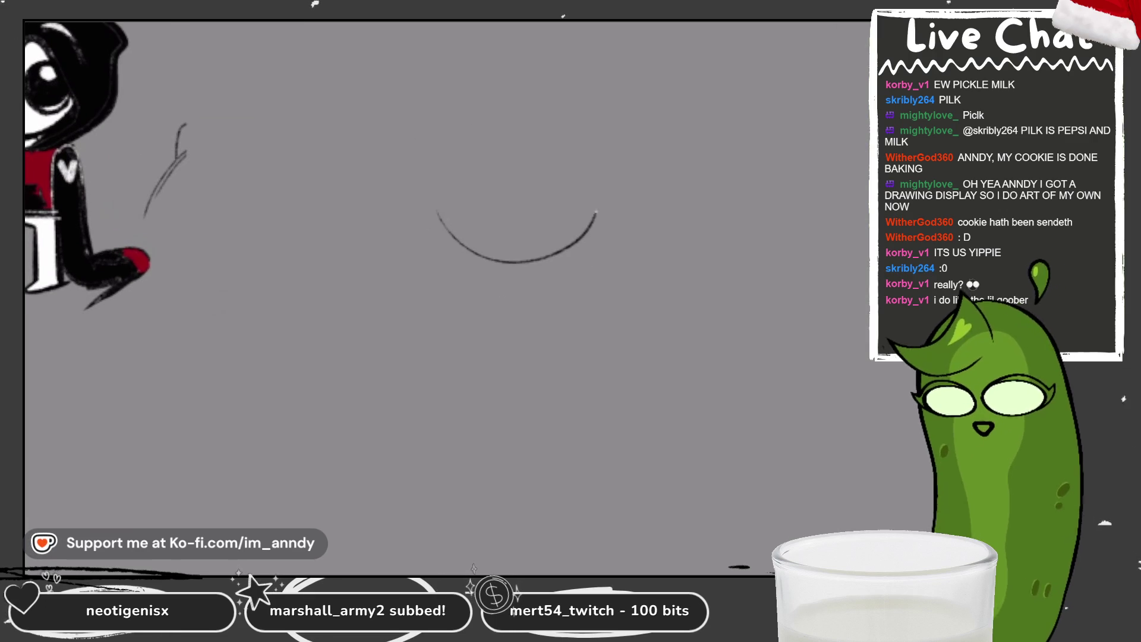
mouse_move(553, 111)
left_mouse_down()
mouse_move(602, 223)
mouse_move(464, 254)
mouse_move(588, 218)
left_mouse_up()
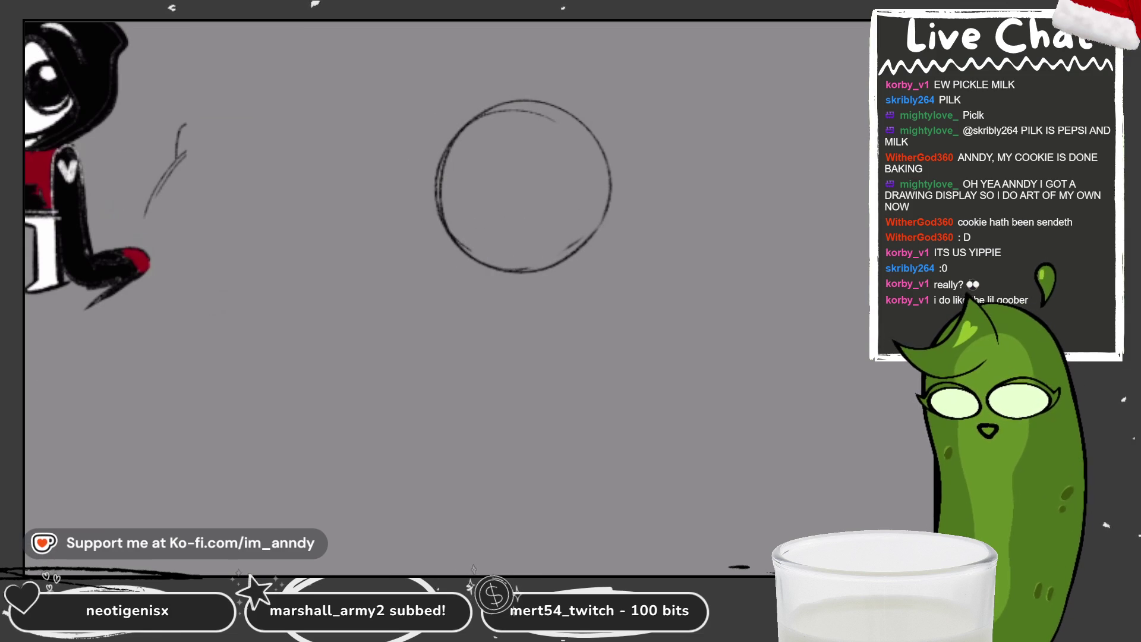
scroll(650, 174, "up", 3)
Draw a crescent-shaped grin arc inside the head along its bottom.
mouse_move(492, 157)
left_mouse_down()
mouse_move(459, 223)
mouse_move(312, 309)
left_mouse_up()
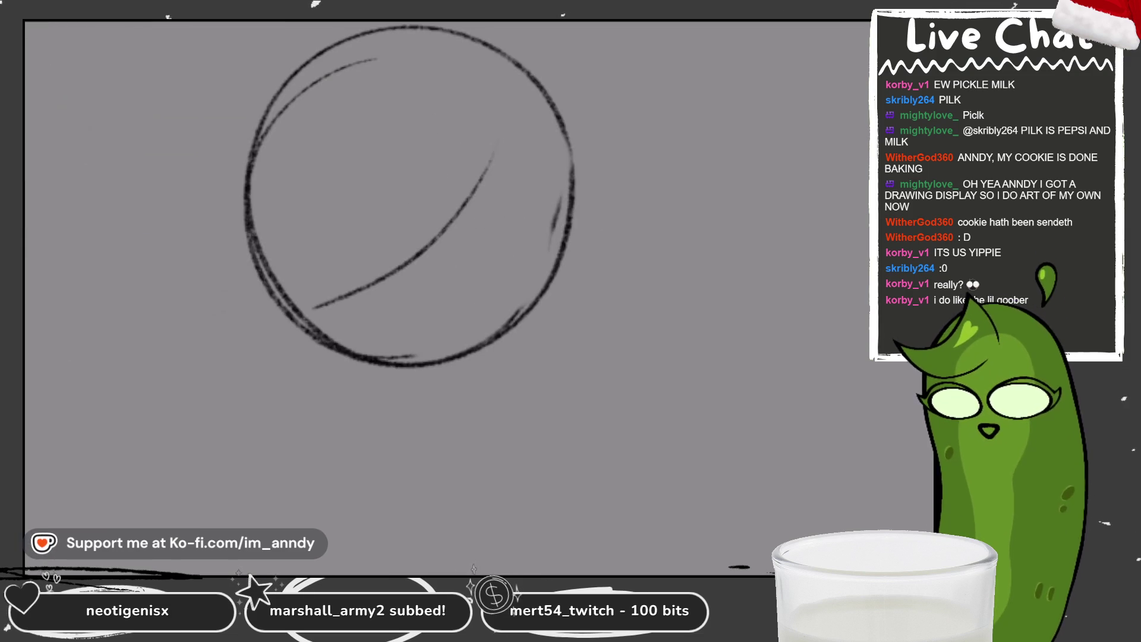
key("ctrl+z")
mouse_move(512, 163)
left_mouse_down()
mouse_move(346, 308)
mouse_move(537, 227)
left_mouse_up()
mouse_move(517, 140)
left_mouse_down()
mouse_move(501, 195)
mouse_move(540, 262)
mouse_move(502, 304)
left_mouse_up()
left_click_drag(340, 313, 521, 166)
mouse_move(517, 127)
left_mouse_down()
mouse_move(496, 211)
mouse_move(532, 271)
left_mouse_up()
scroll(410, 196, "down", 3)
scroll(428, 205, "up", 2)
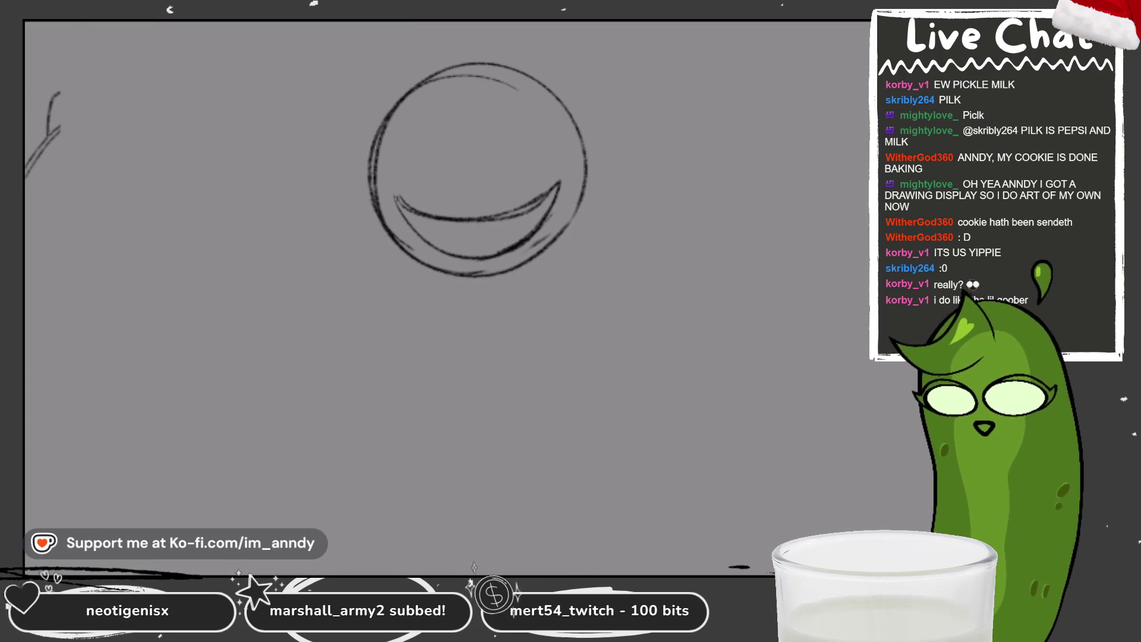
scroll(499, 170, "down", 2)
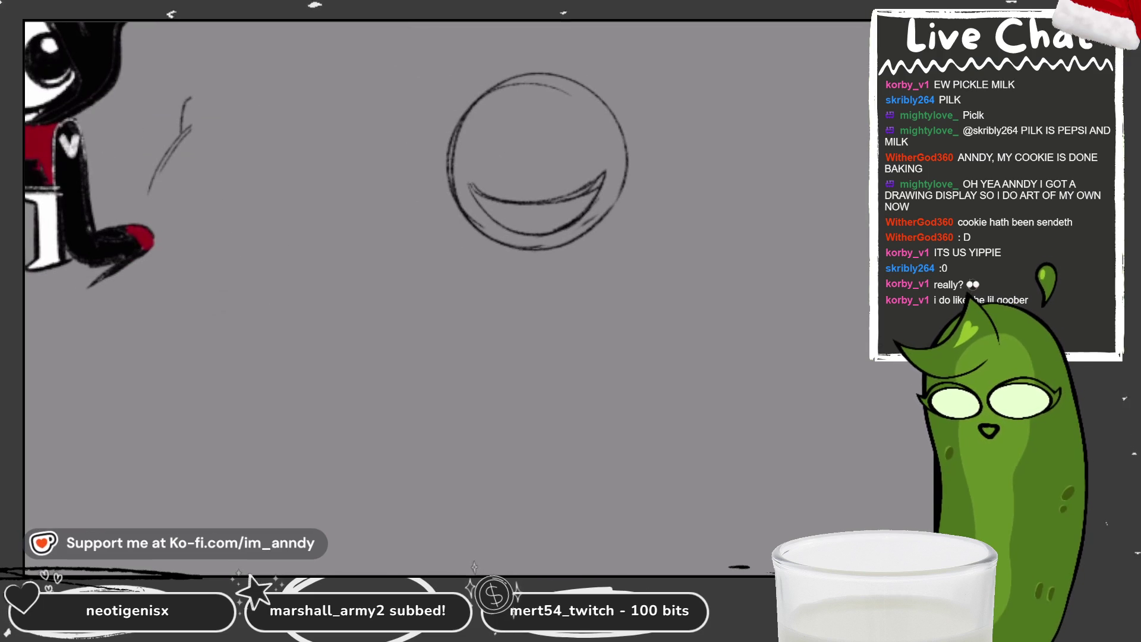
Shape the mouth with inner arcs, a V-shaped upper lip and a lower right curve, erasing the circle's top arc.
mouse_move(472, 145)
left_mouse_down()
mouse_move(530, 174)
mouse_move(464, 249)
left_mouse_up()
left_click_drag(446, 196, 542, 257)
mouse_move(513, 152)
left_mouse_down()
mouse_move(584, 141)
mouse_move(624, 155)
mouse_move(536, 262)
left_mouse_up()
left_click_drag(615, 228, 517, 261)
key("ctrl+z")
key("ctrl+z")
left_click_drag(628, 192, 540, 259)
mouse_move(491, 111)
left_mouse_down()
mouse_move(446, 128)
mouse_move(614, 115)
left_mouse_up()
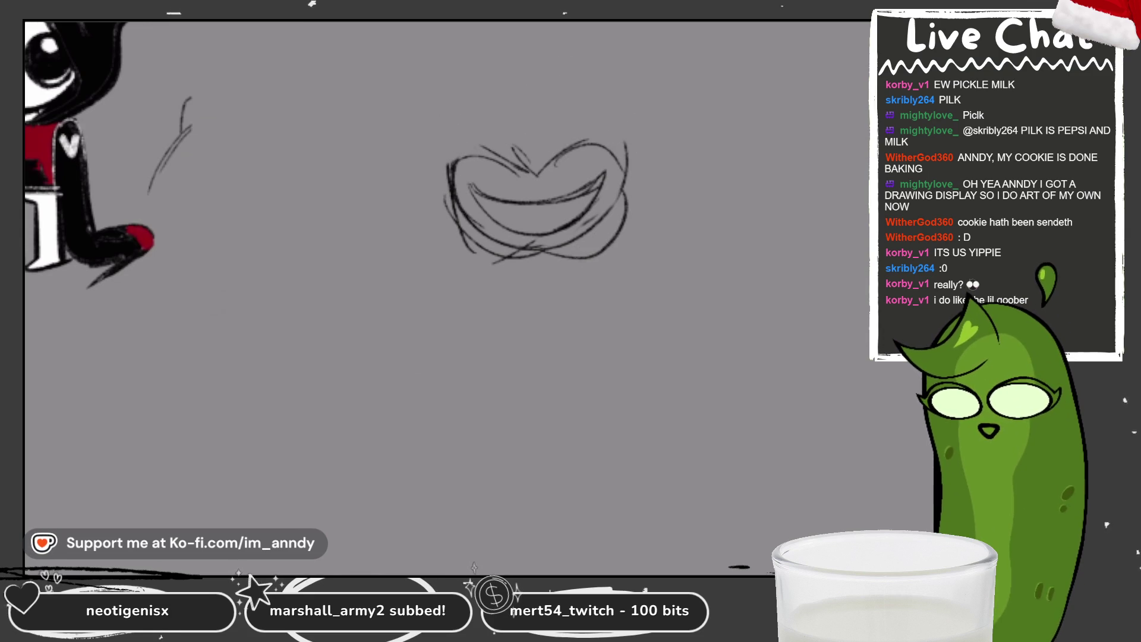
left_click_drag(477, 141, 531, 154)
left_click_drag(455, 139, 516, 152)
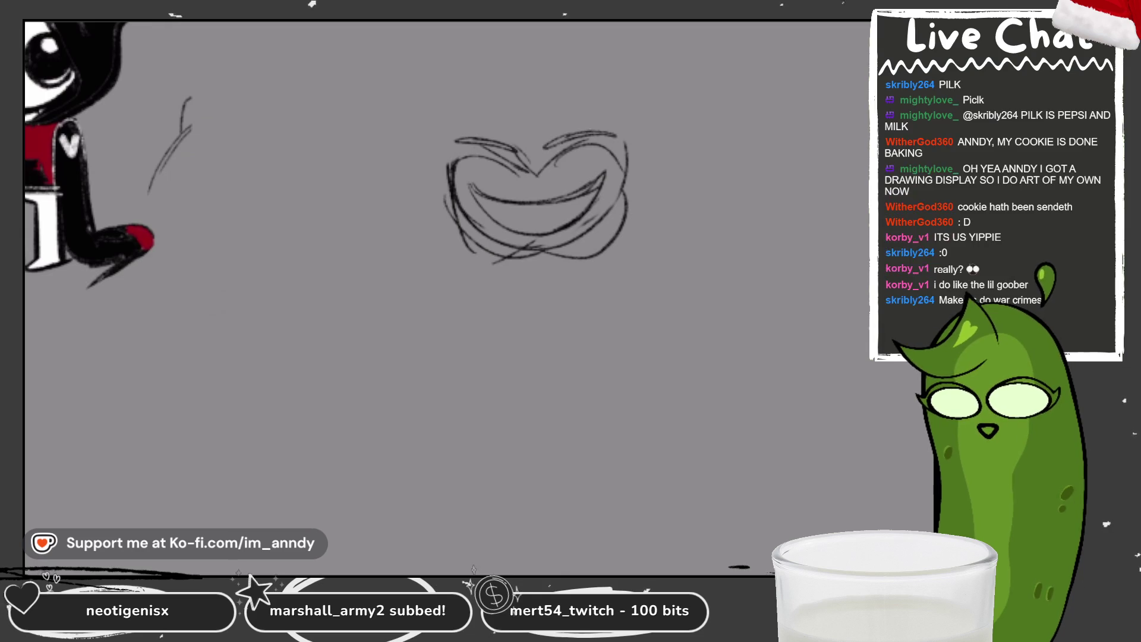
Add curved strokes above the lips and hatch the teeth inside the wide grin.
left_click_drag(441, 143, 517, 53)
left_click_drag(439, 121, 554, 50)
mouse_move(419, 138)
left_mouse_down()
mouse_move(482, 46)
mouse_move(533, 38)
left_mouse_up()
mouse_move(457, 157)
left_mouse_down()
mouse_move(539, 189)
mouse_move(593, 155)
left_mouse_up()
mouse_move(564, 166)
left_mouse_down()
mouse_move(595, 150)
mouse_move(625, 157)
left_mouse_up()
left_click_drag(606, 169, 628, 159)
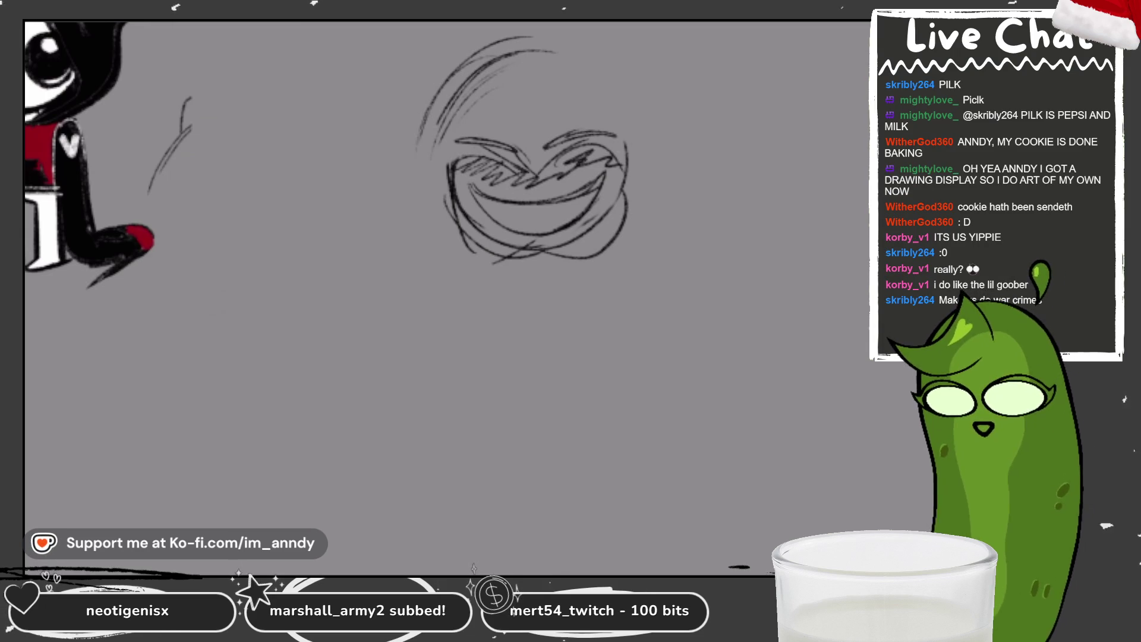
left_click_drag(463, 198, 571, 165)
left_click_drag(469, 216, 509, 187)
left_click_drag(496, 225, 602, 170)
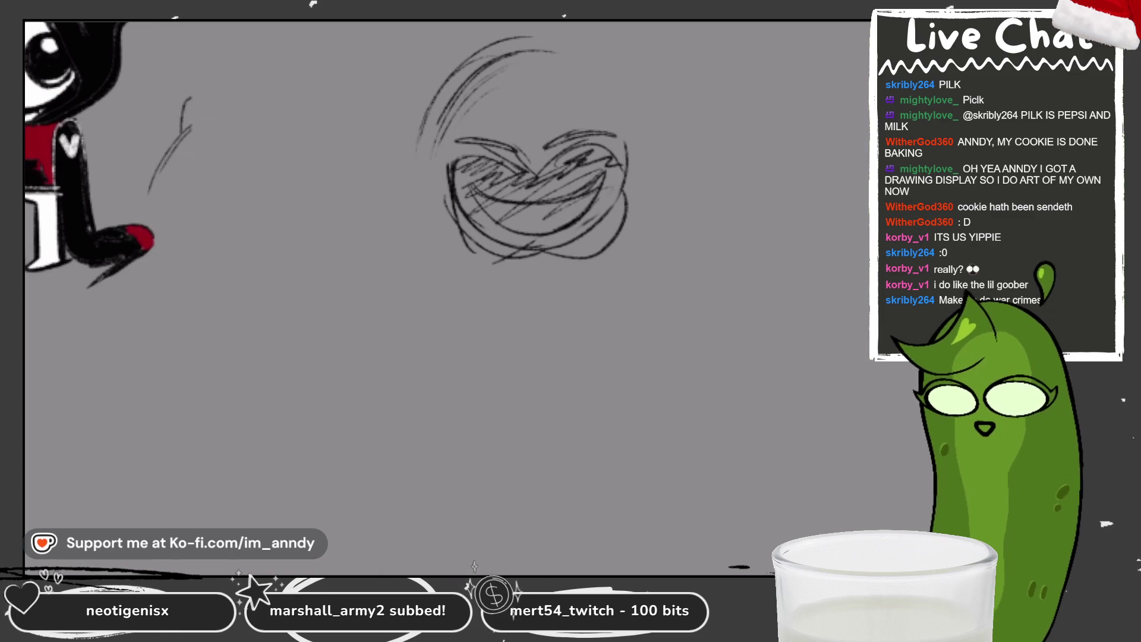
key("ctrl+z")
key("ctrl+z")
key("ctrl+z")
mouse_move(452, 141)
left_mouse_down()
mouse_move(513, 134)
mouse_move(522, 146)
left_mouse_up()
left_click_drag(496, 152, 525, 135)
Sketch hair arcs around the top and right of the head, extending the outline down to the left.
left_click_drag(614, 74, 658, 148)
left_click_drag(635, 97, 640, 198)
left_click_drag(638, 124, 620, 235)
mouse_move(585, 52)
left_mouse_down()
mouse_move(640, 202)
mouse_move(597, 57)
left_mouse_up()
left_click_drag(428, 73, 567, 51)
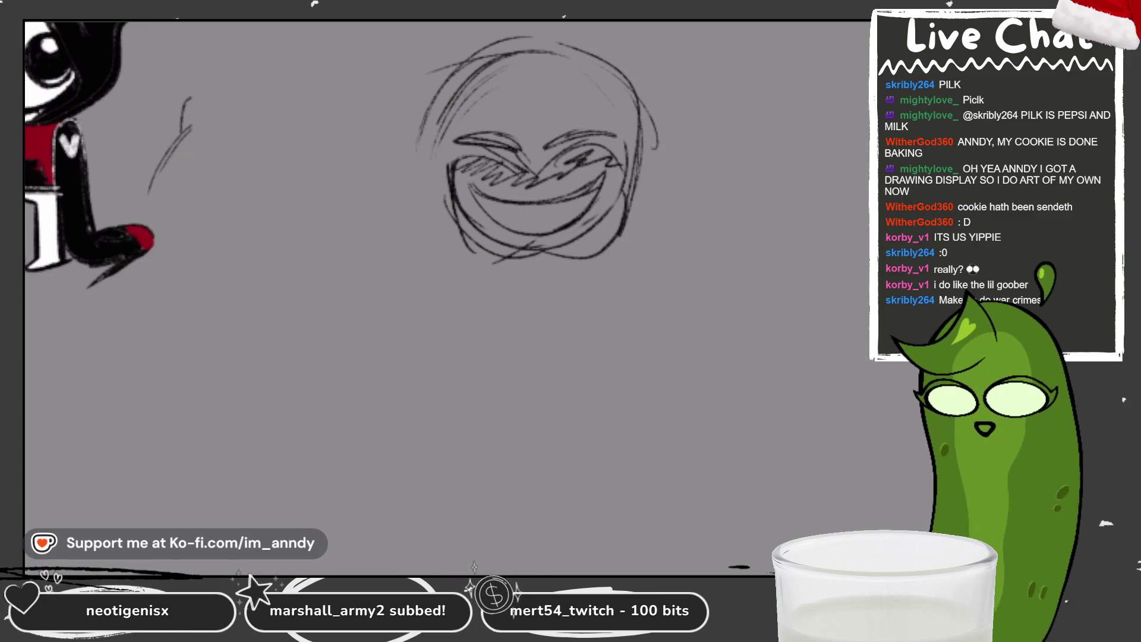
left_click_drag(472, 55, 391, 96)
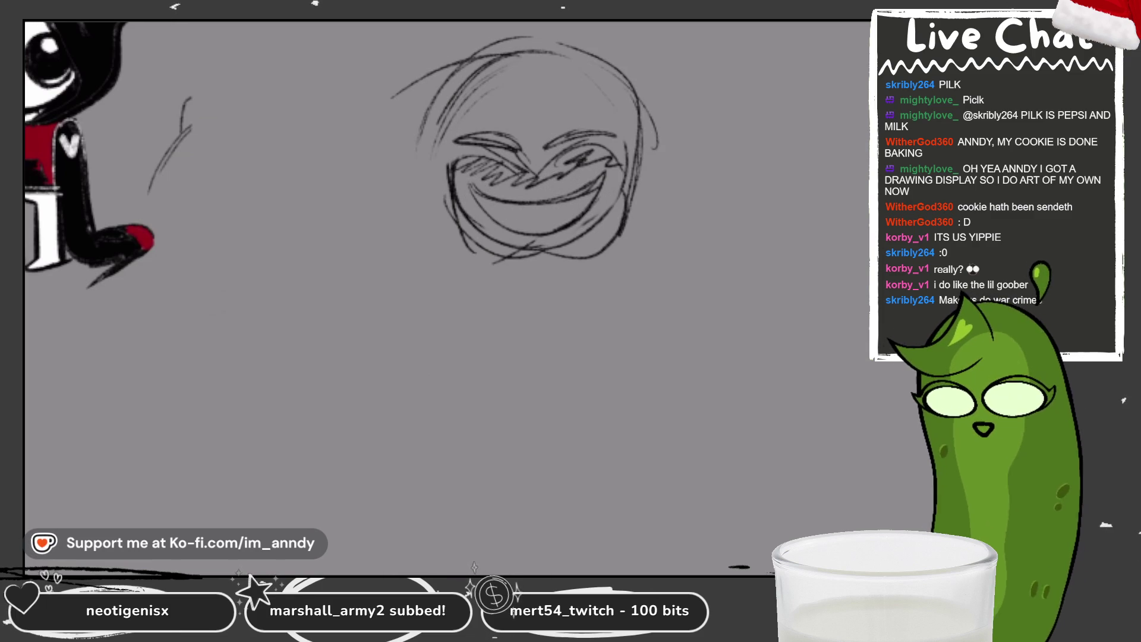
Outline the head's left side, chin and right side, then draw the neck below.
left_click_drag(433, 119, 427, 198)
left_click_drag(432, 153, 420, 215)
left_click_drag(446, 225, 501, 261)
left_click_drag(576, 258, 603, 243)
left_click_drag(651, 212, 586, 258)
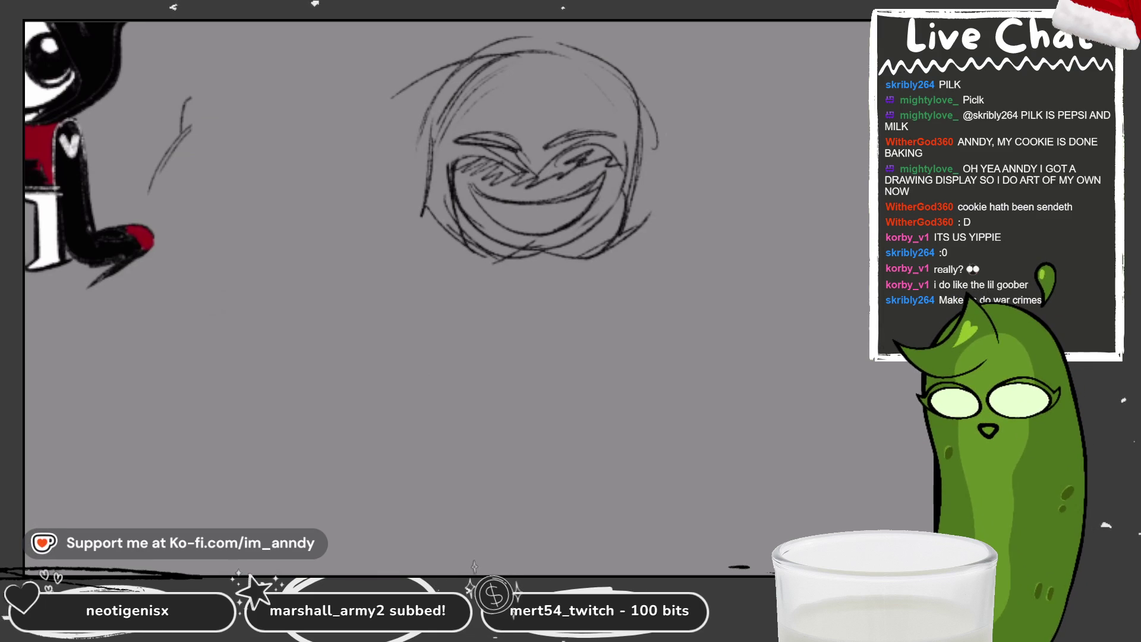
left_click_drag(654, 122, 633, 228)
key("ctrl+z")
left_click_drag(649, 136, 640, 232)
left_click_drag(648, 164, 636, 230)
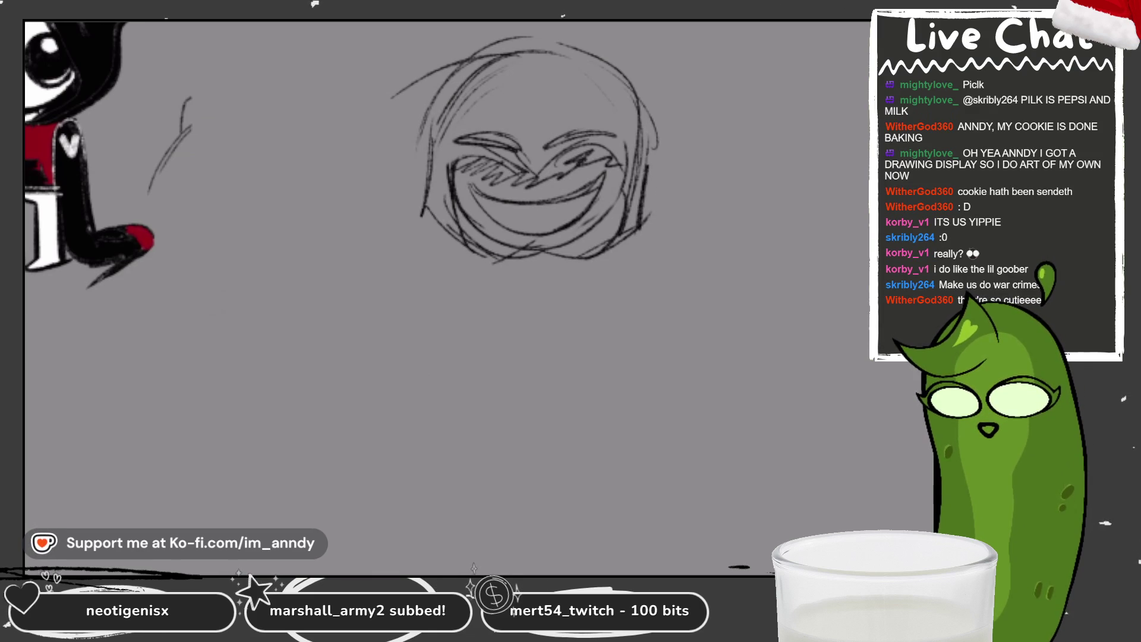
mouse_move(478, 265)
left_mouse_down()
mouse_move(479, 316)
mouse_move(462, 323)
mouse_move(482, 353)
left_mouse_up()
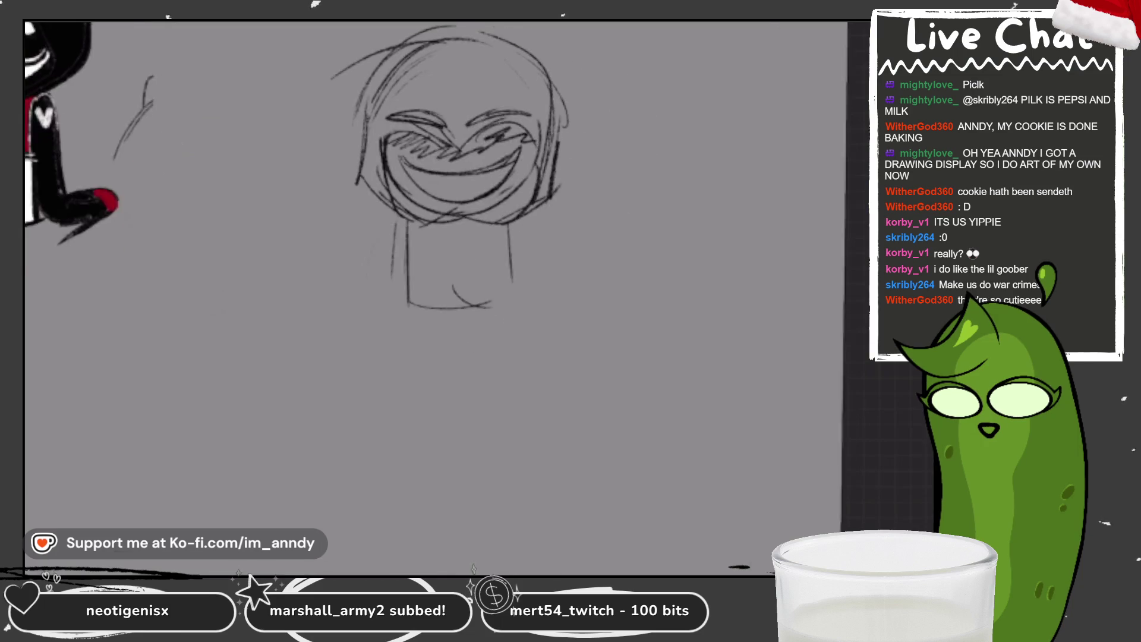
Sketch the new character's round head with hair, two eyes and the face outline beside the grinning head.
left_click_drag(596, 312, 368, 299)
mouse_move(517, 52)
left_mouse_down()
mouse_move(466, 88)
mouse_move(466, 121)
left_mouse_up()
scroll(484, 89, "up", 3)
scroll(499, 98, "down", 1)
mouse_move(449, 23)
left_mouse_down()
mouse_move(417, 69)
mouse_move(451, 64)
mouse_move(524, 114)
left_mouse_up()
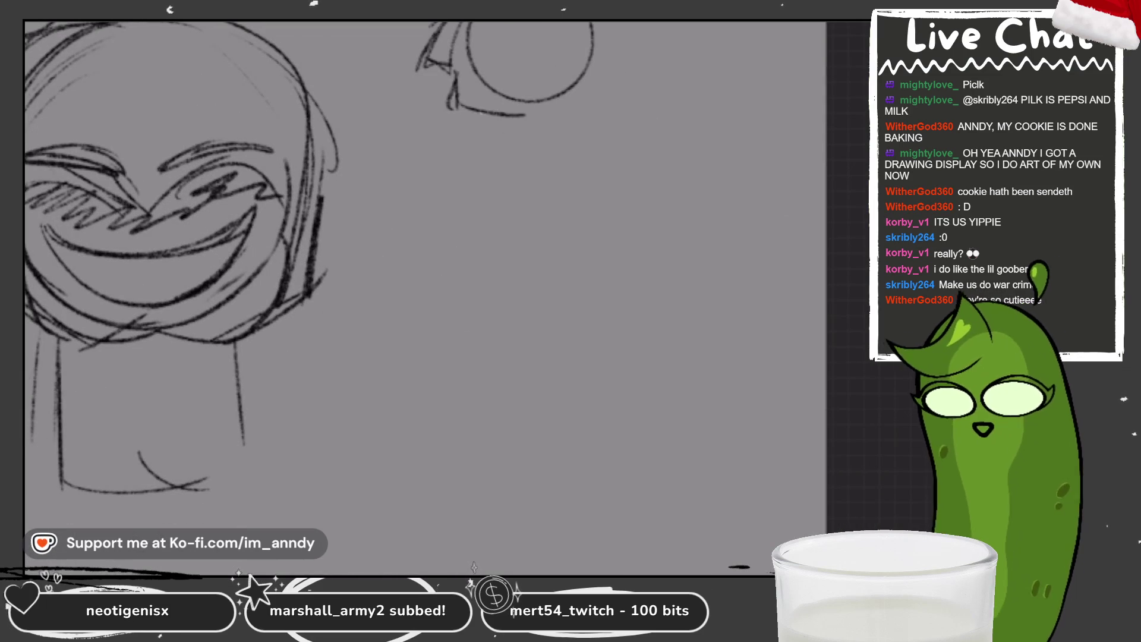
left_click_drag(526, 23, 573, 69)
key("ctrl+z")
mouse_move(577, 23)
left_mouse_down()
mouse_move(567, 56)
mouse_move(600, 35)
left_mouse_up()
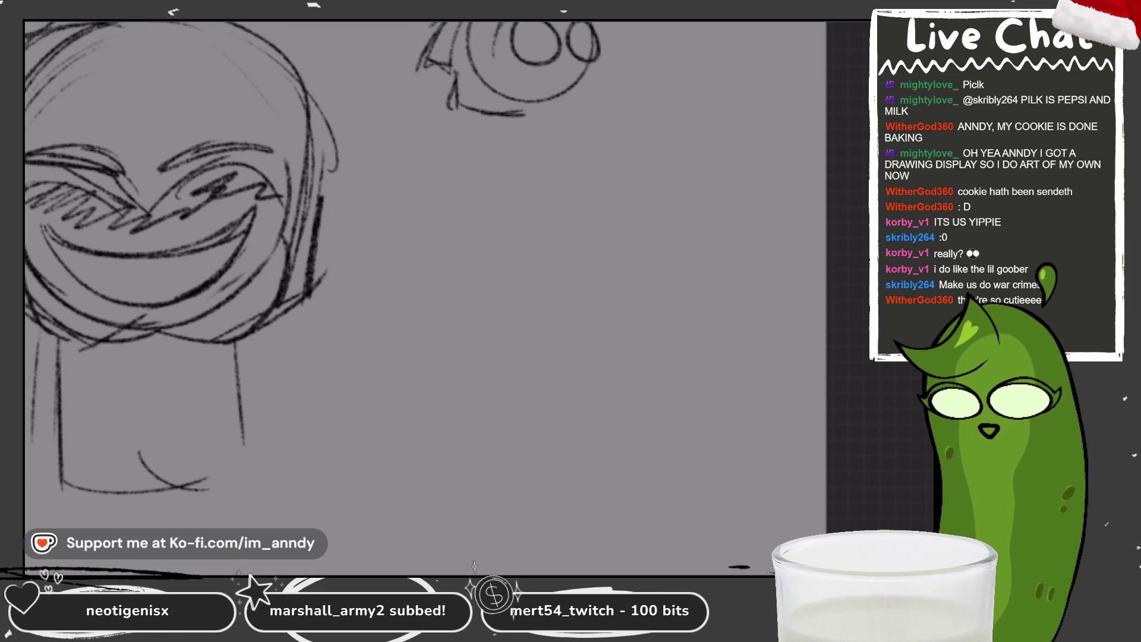
left_click_drag(512, 85, 542, 96)
mouse_move(496, 66)
left_mouse_down()
mouse_move(535, 114)
mouse_move(558, 113)
left_mouse_up()
left_click_drag(587, 66, 595, 86)
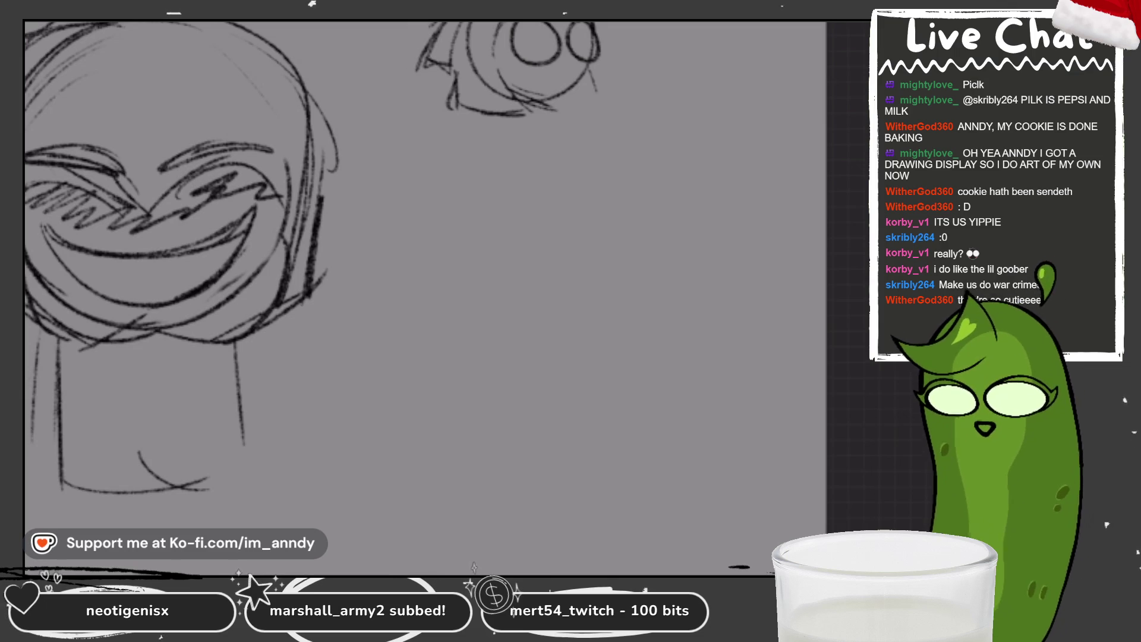
mouse_move(605, 24)
left_mouse_down()
mouse_move(619, 82)
mouse_move(575, 111)
left_mouse_up()
mouse_move(594, 69)
left_mouse_down()
mouse_move(543, 103)
mouse_move(486, 183)
left_mouse_up()
scroll(214, 294, "up", 2)
Draw the neck, body and trailing cape with the right shoulder lines.
left_click_drag(502, 134, 510, 187)
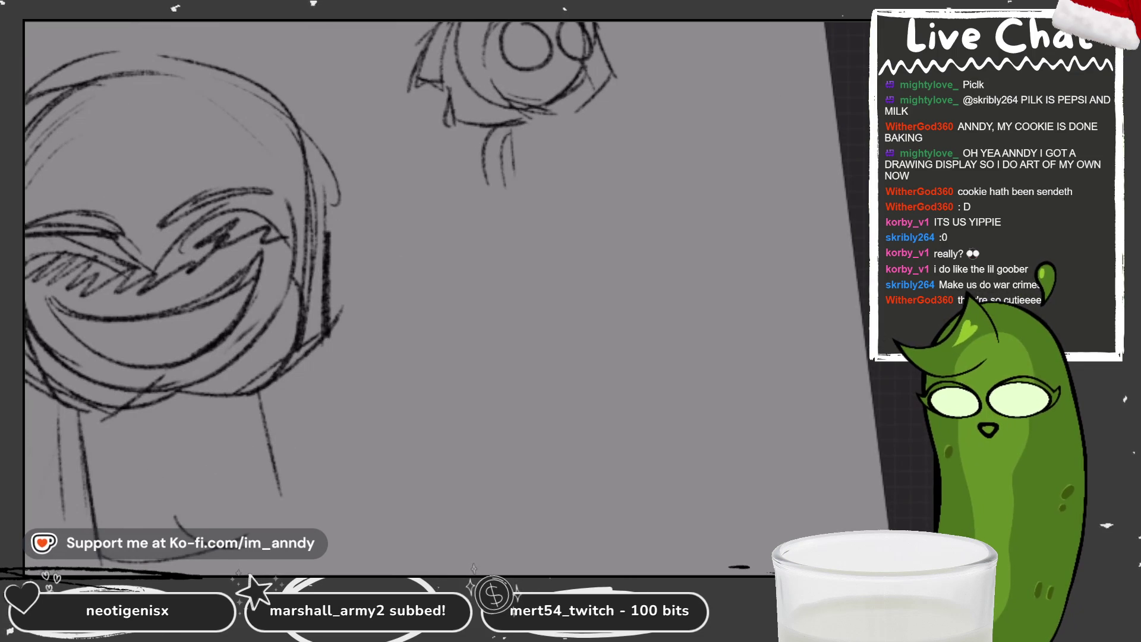
left_click_drag(498, 114, 489, 204)
left_click_drag(496, 157, 469, 314)
left_click_drag(481, 238, 397, 354)
mouse_move(432, 318)
left_mouse_down()
mouse_move(332, 341)
mouse_move(508, 332)
left_mouse_up()
left_click_drag(515, 268, 406, 343)
left_click_drag(537, 187, 492, 341)
left_click_drag(538, 161, 496, 337)
left_click_drag(587, 117, 629, 208)
left_click_drag(599, 137, 623, 233)
left_click_drag(620, 168, 627, 221)
mouse_move(609, 205)
left_mouse_down()
mouse_move(533, 215)
mouse_move(618, 187)
left_mouse_up()
Draw the forward-stretching leg with its foot and the second leg with a shoe, shading the forward foot.
left_click_drag(533, 201, 660, 336)
left_click_drag(570, 243, 667, 345)
mouse_move(665, 342)
left_mouse_down()
mouse_move(727, 262)
mouse_move(711, 269)
left_mouse_up()
mouse_move(595, 206)
left_mouse_down()
mouse_move(657, 258)
mouse_move(735, 221)
mouse_move(709, 280)
left_mouse_up()
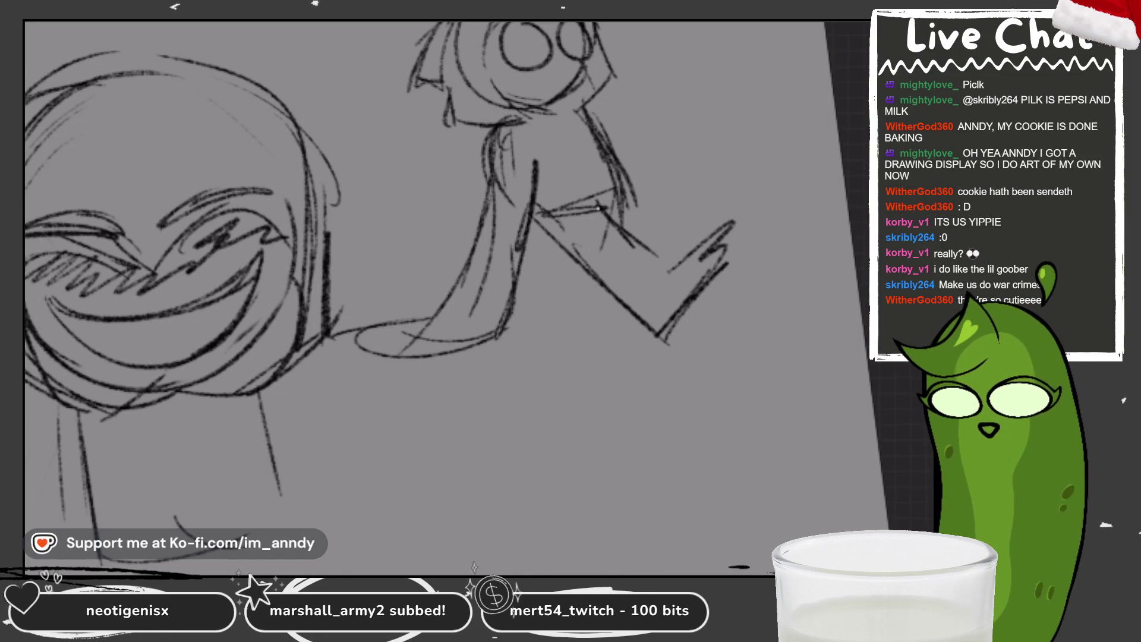
left_click_drag(599, 213, 547, 349)
left_click_drag(533, 231, 497, 347)
mouse_move(532, 259)
left_mouse_down()
mouse_move(490, 376)
mouse_move(580, 390)
left_mouse_up()
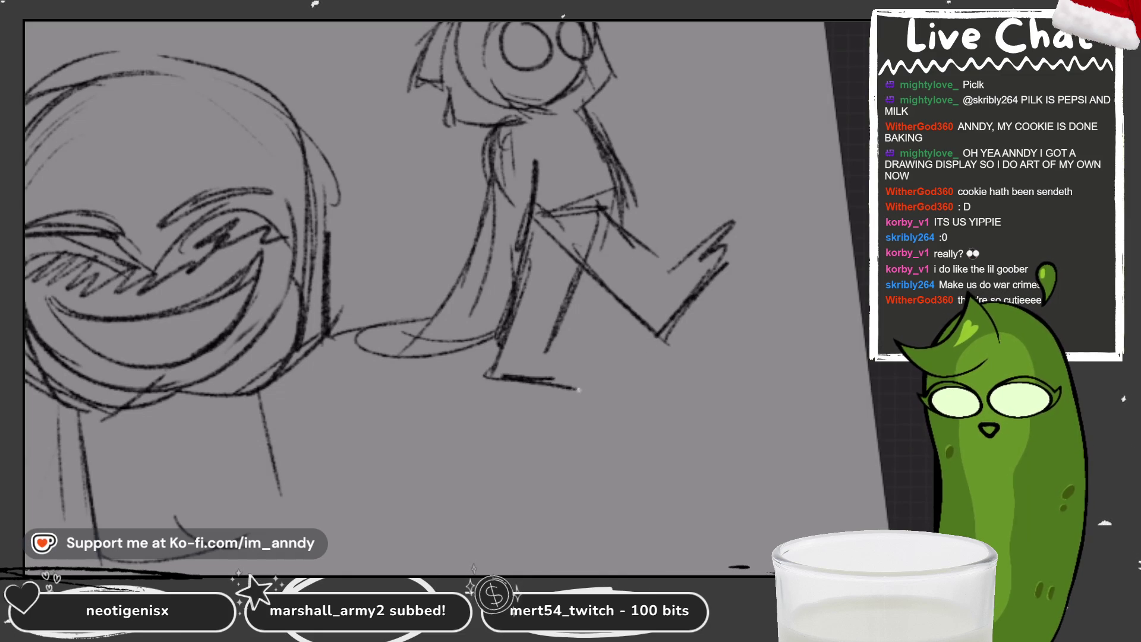
key("ctrl+z")
key("ctrl+z")
mouse_move(501, 330)
left_mouse_down()
mouse_move(496, 376)
mouse_move(575, 392)
left_mouse_up()
mouse_move(546, 341)
left_mouse_down()
mouse_move(548, 376)
mouse_move(578, 394)
left_mouse_up()
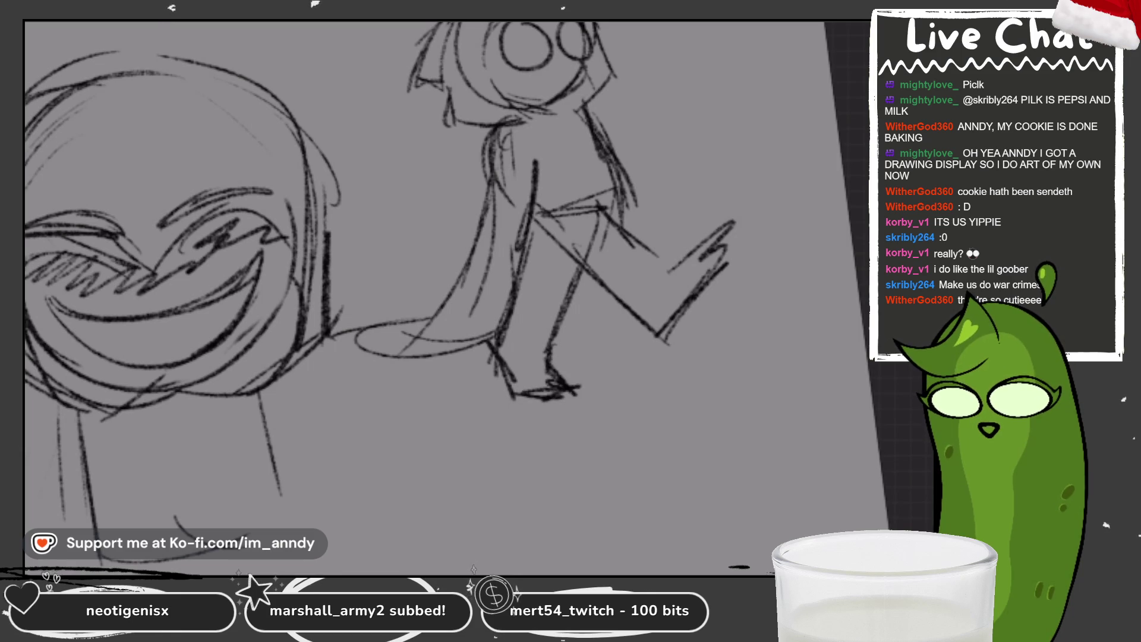
scroll(580, 205, "down", 2)
mouse_move(630, 267)
left_mouse_down()
mouse_move(690, 244)
mouse_move(633, 317)
left_mouse_up()
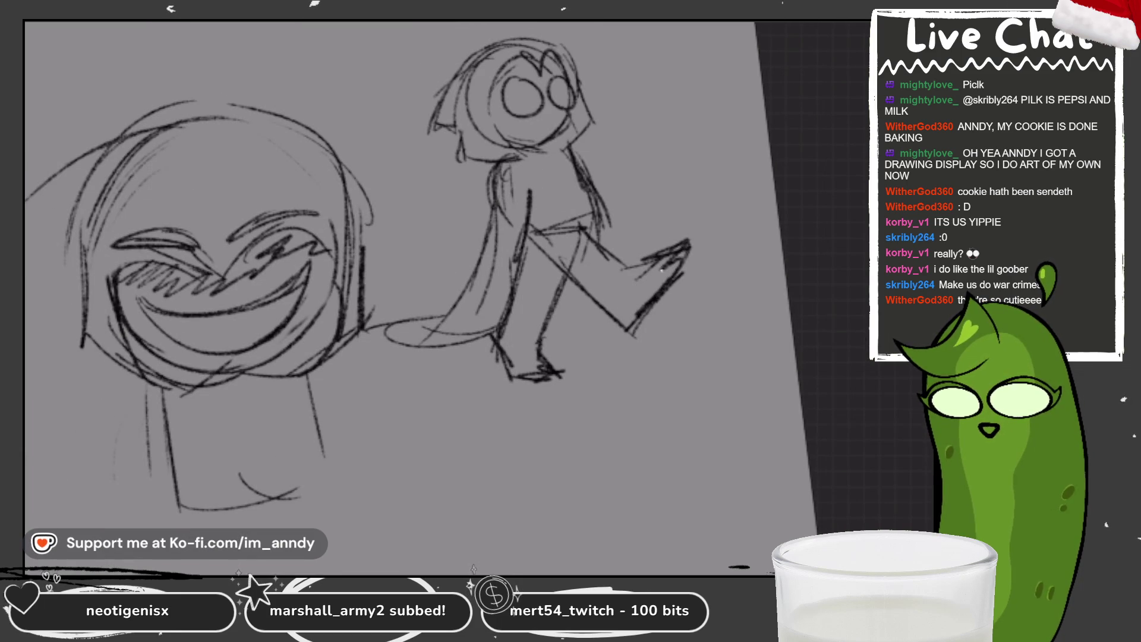
left_click_drag(683, 255, 627, 328)
mouse_move(475, 293)
left_mouse_down()
mouse_move(369, 385)
mouse_move(486, 356)
left_mouse_up()
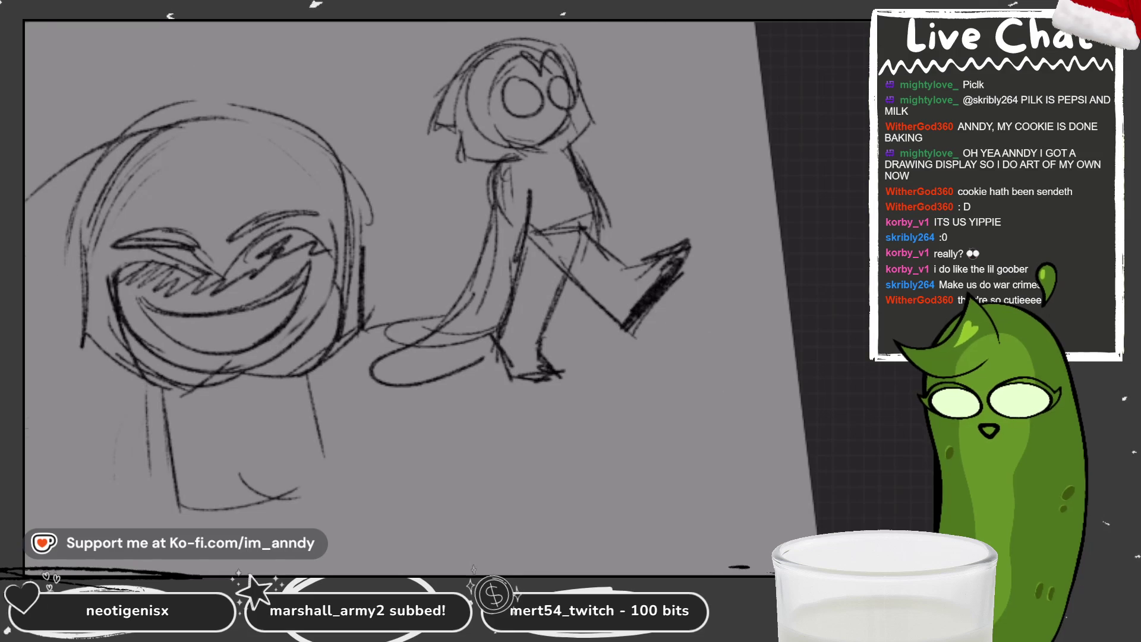
scroll(524, 103, "up", 2)
scroll(525, 104, "up", 1)
Fill both eyes with dark pupils and give the face an open-mouth smile, then lasso the walking figure.
left_click_drag(531, 46, 566, 76)
key("ctrl+z")
left_click_drag(533, 42, 558, 103)
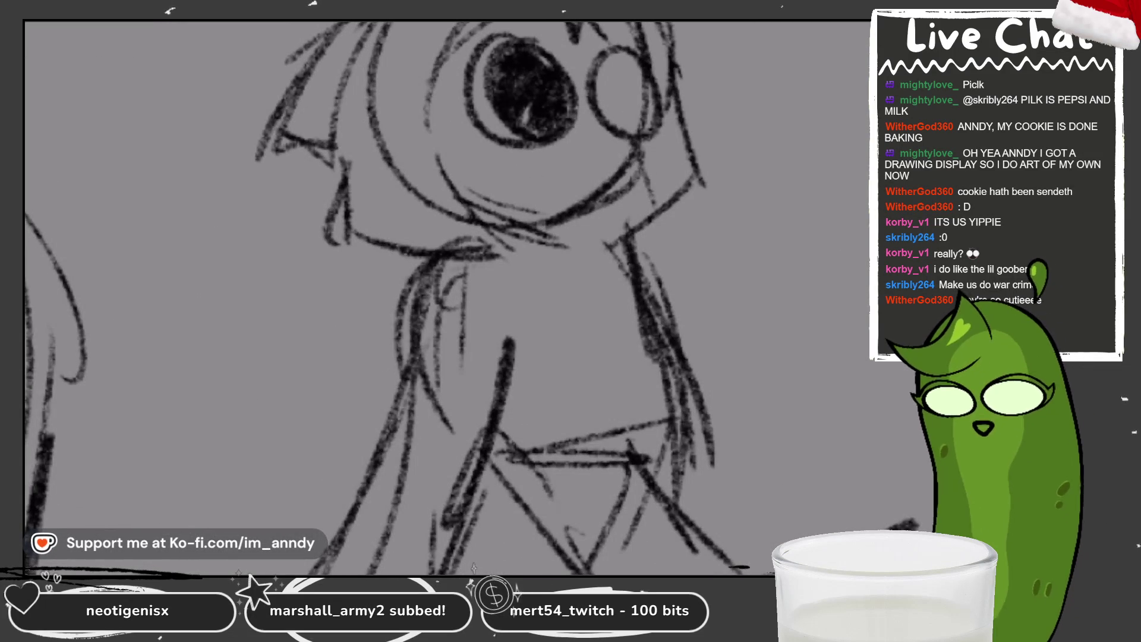
mouse_move(597, 63)
left_mouse_down()
mouse_move(624, 152)
mouse_move(594, 97)
mouse_move(624, 60)
mouse_move(627, 67)
left_mouse_up()
left_click_drag(520, 165, 615, 158)
key("ctrl+z")
key("ctrl+z")
mouse_move(521, 164)
left_mouse_down()
mouse_move(585, 168)
mouse_move(571, 212)
left_mouse_up()
key("ctrl+z")
key("ctrl+z")
mouse_move(515, 157)
left_mouse_down()
mouse_move(576, 161)
mouse_move(570, 215)
left_mouse_up()
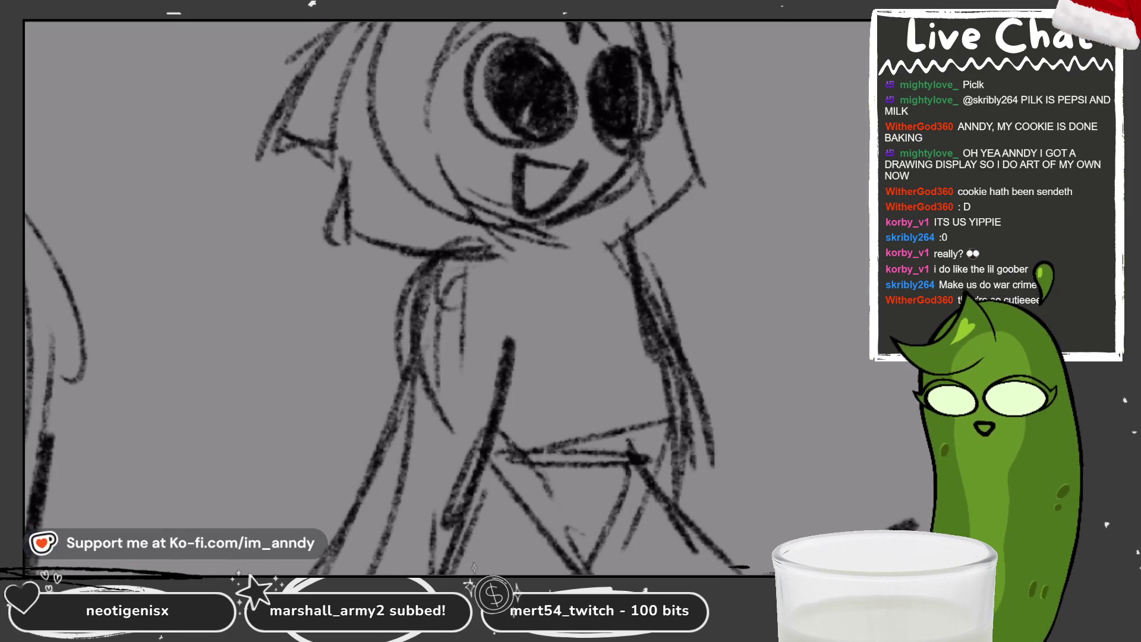
scroll(401, 295, "down", 5)
scroll(402, 294, "down", 2)
scroll(401, 294, "up", 2)
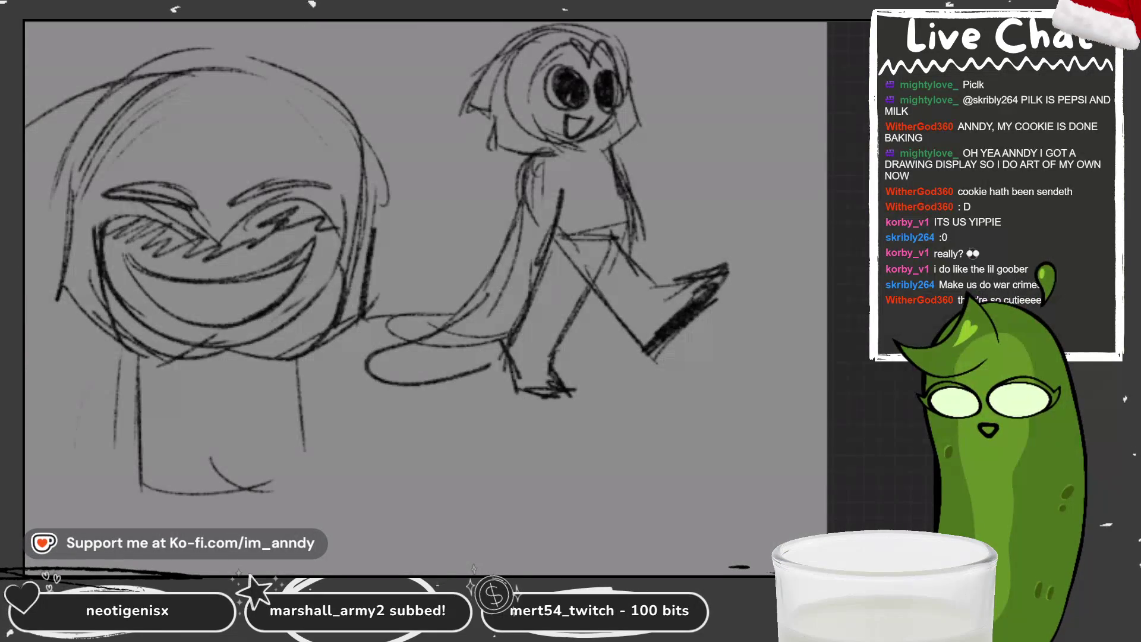
left_click_drag(665, 219, 718, 214)
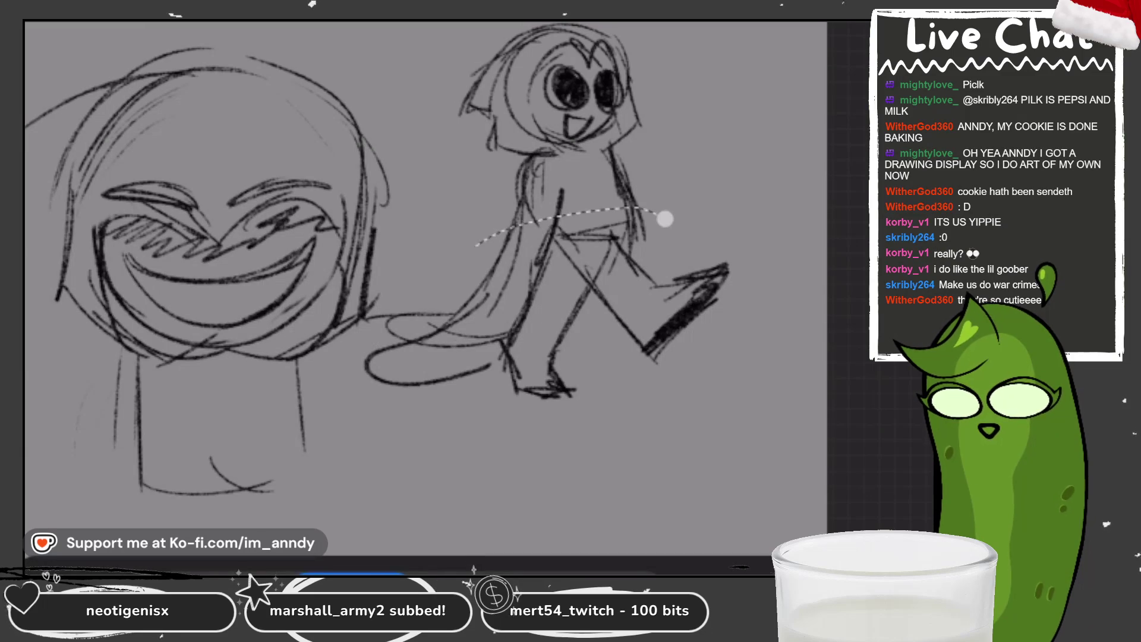
Scale the walking figure slightly smaller and higher, then select and raise its legs.
left_click_drag(366, 303, 389, 295)
left_click_drag(706, 209, 707, 205)
left_click_drag(548, 285, 550, 267)
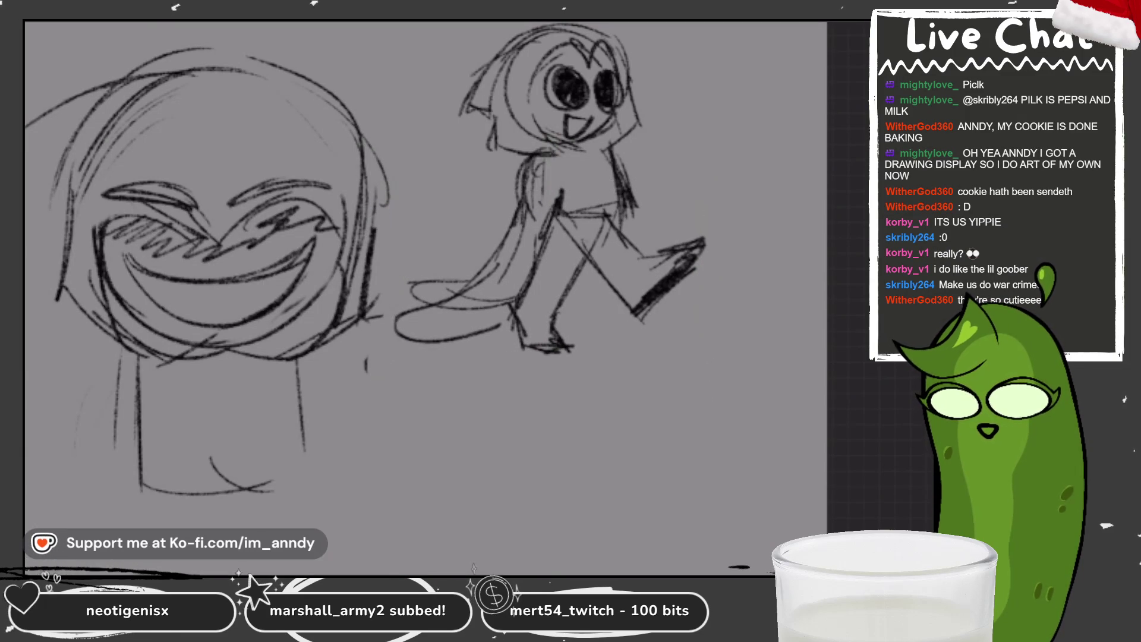
mouse_move(687, 218)
left_mouse_down()
mouse_move(500, 353)
mouse_move(730, 303)
mouse_move(689, 221)
left_mouse_up()
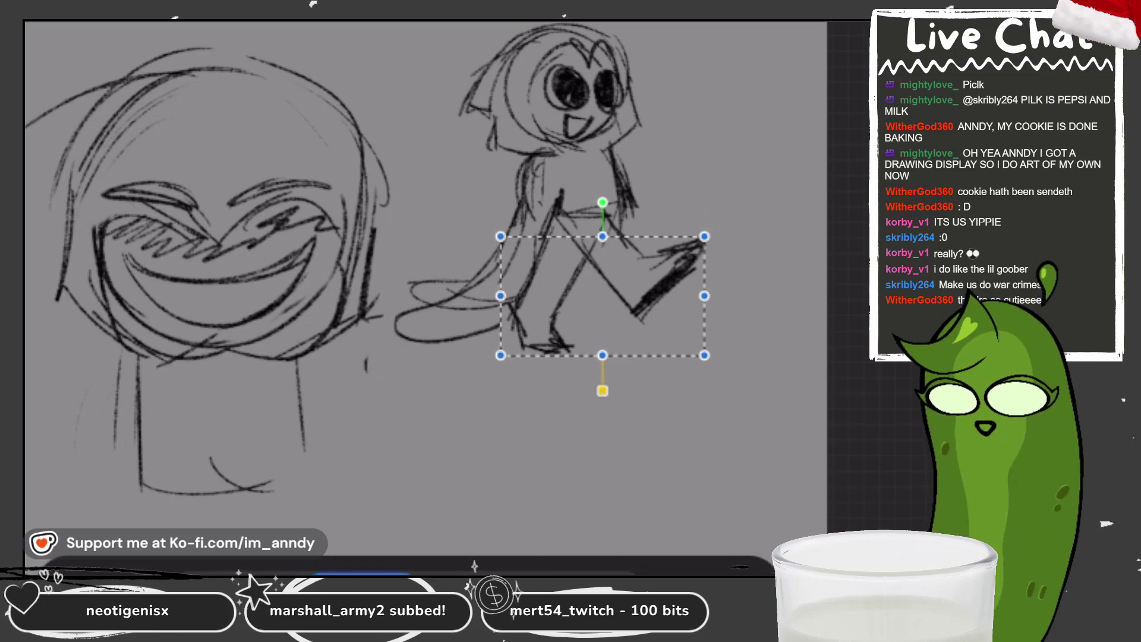
left_click_drag(607, 304, 606, 281)
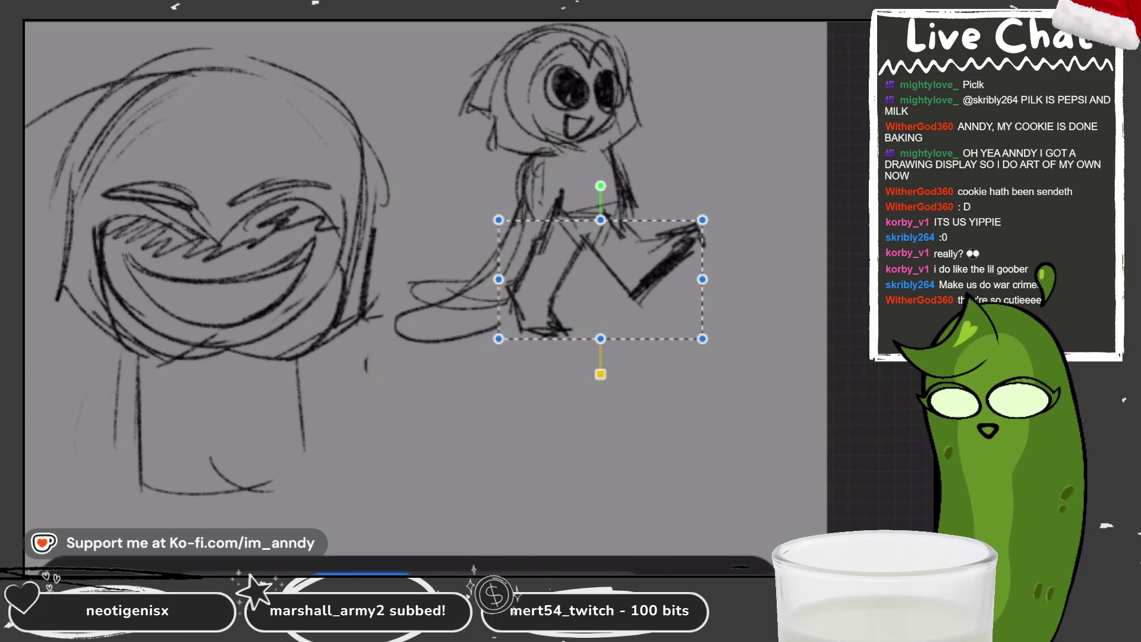
key("Return")
Redraw the legs, torso and back with darker lines, erasing stray torso strokes.
left_click_drag(610, 206, 644, 248)
mouse_move(569, 214)
left_mouse_down()
mouse_move(616, 278)
mouse_move(608, 273)
left_mouse_up()
left_click_drag(541, 228, 622, 210)
key("e")
mouse_move(635, 154)
left_mouse_down()
mouse_move(571, 211)
mouse_move(598, 224)
mouse_move(615, 214)
left_mouse_up()
key("e")
left_click_drag(600, 144, 624, 223)
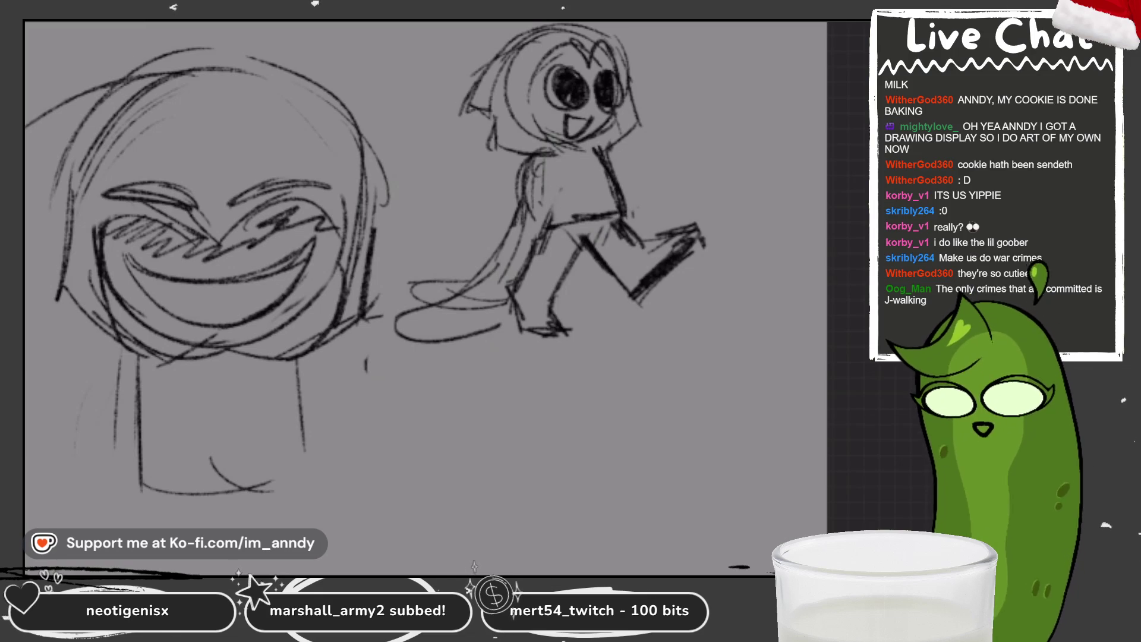
left_click_drag(562, 157, 509, 312)
scroll(428, 298, "down", 3)
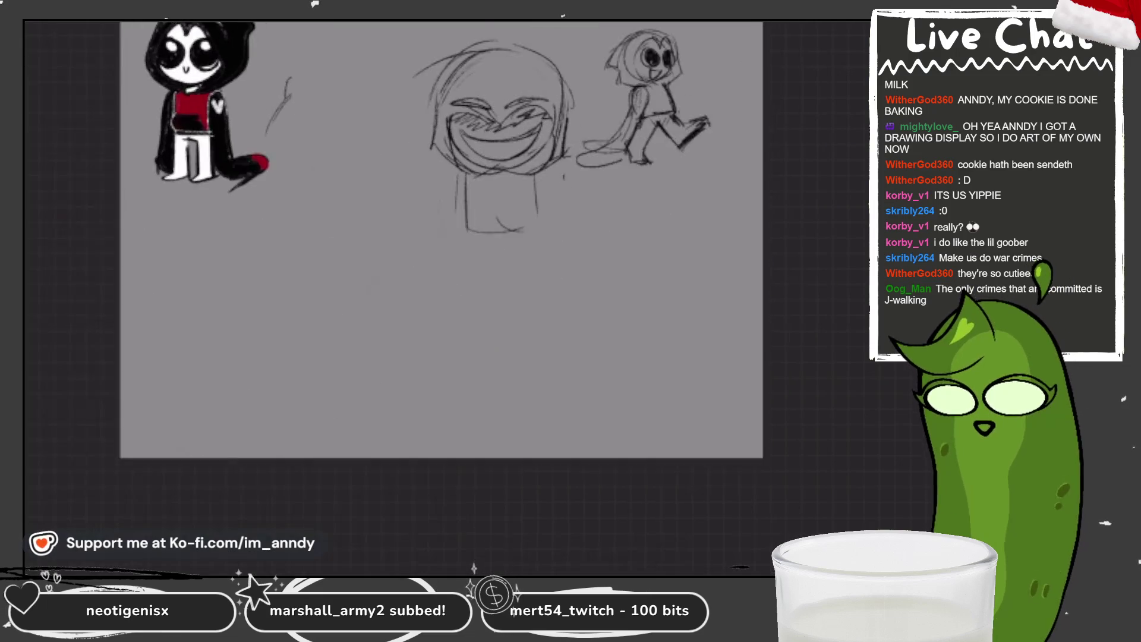
Add grin strokes and diagonal marks inside the first head's lower circle, undoing stray attempts.
mouse_move(406, 272)
left_mouse_down()
mouse_move(411, 233)
mouse_move(441, 328)
left_mouse_up()
key("ctrl+z")
scroll(402, 306, "up", 3)
scroll(378, 275, "up", 3)
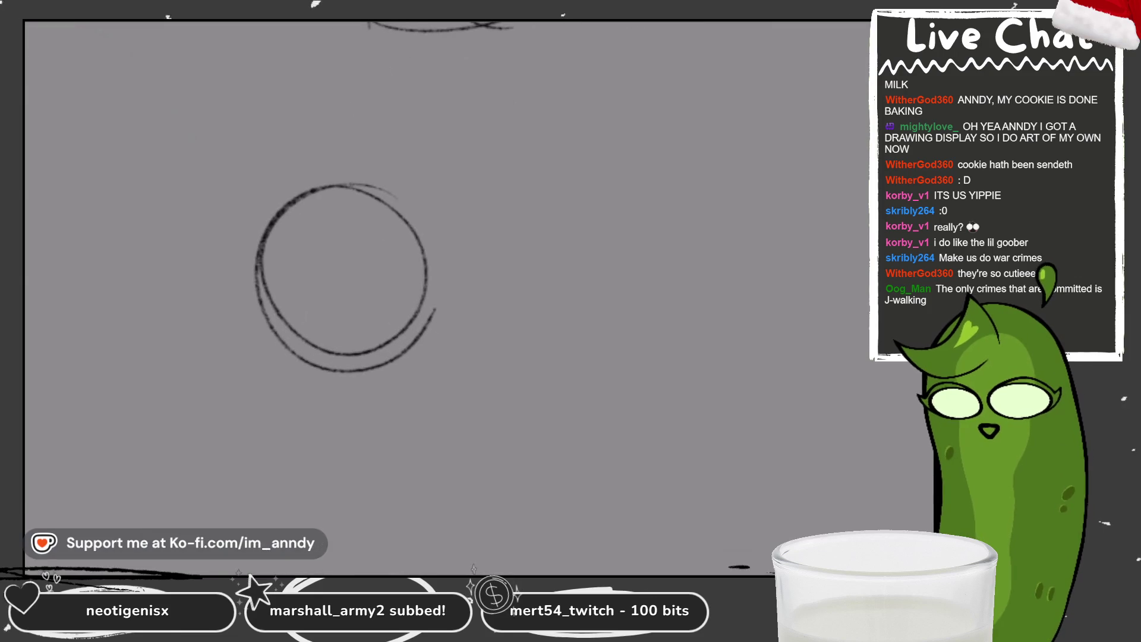
mouse_move(378, 275)
left_mouse_down()
mouse_move(361, 313)
mouse_move(443, 268)
left_mouse_up()
key("ctrl+z")
left_click_drag(303, 323, 435, 309)
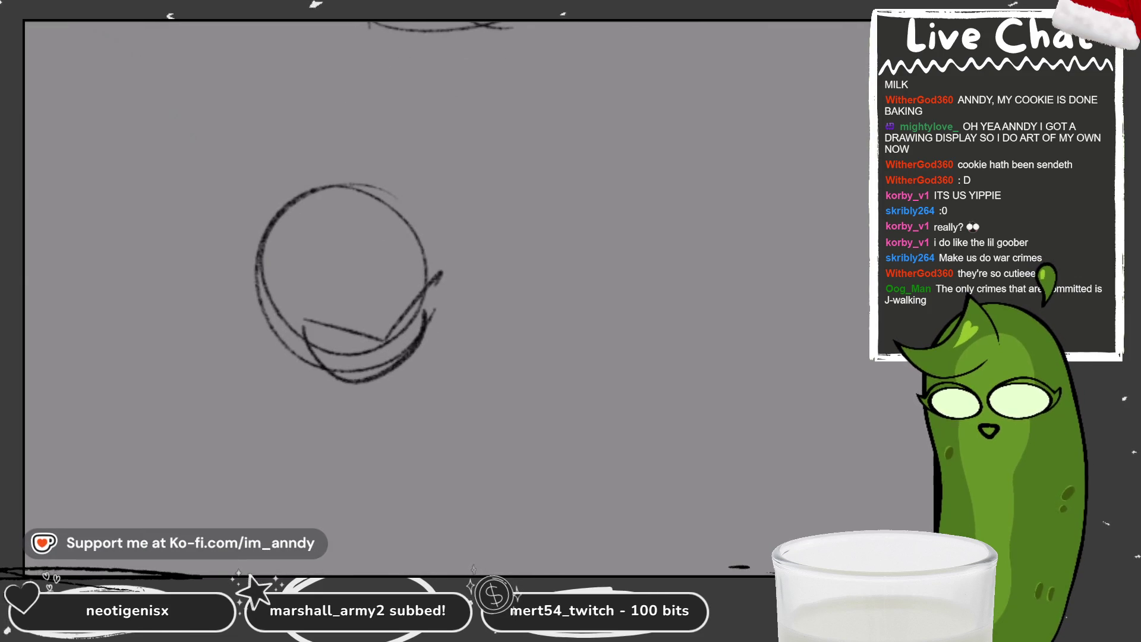
mouse_move(313, 339)
left_mouse_down()
mouse_move(414, 339)
mouse_move(414, 353)
left_mouse_up()
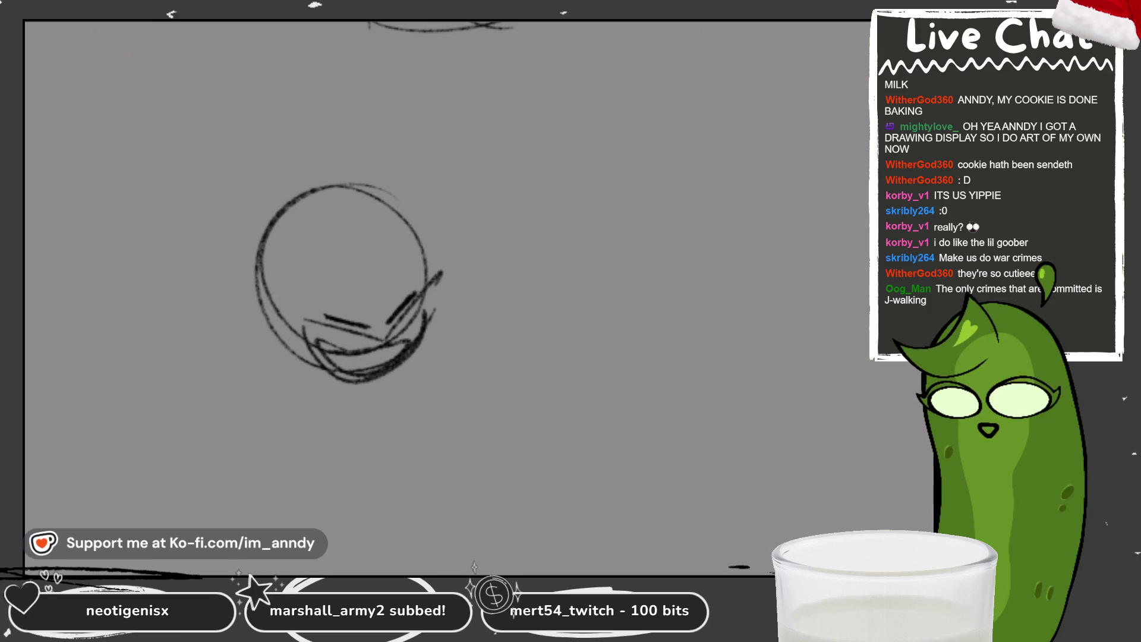
key("ctrl+z")
scroll(357, 236, "up", 2)
key("ctrl+z")
left_click_drag(313, 332, 450, 325)
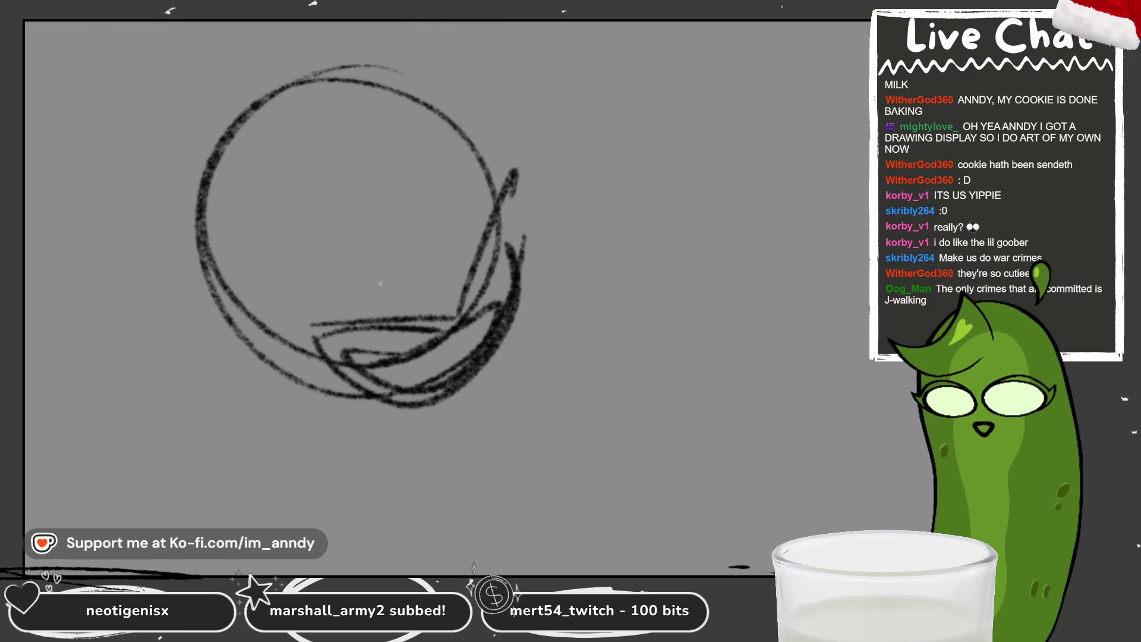
left_click_drag(312, 307, 428, 314)
left_click_drag(356, 312, 427, 293)
mouse_move(317, 279)
left_mouse_down()
mouse_move(420, 297)
mouse_move(481, 208)
mouse_move(448, 297)
mouse_move(495, 196)
left_mouse_up()
left_click_drag(433, 277, 492, 174)
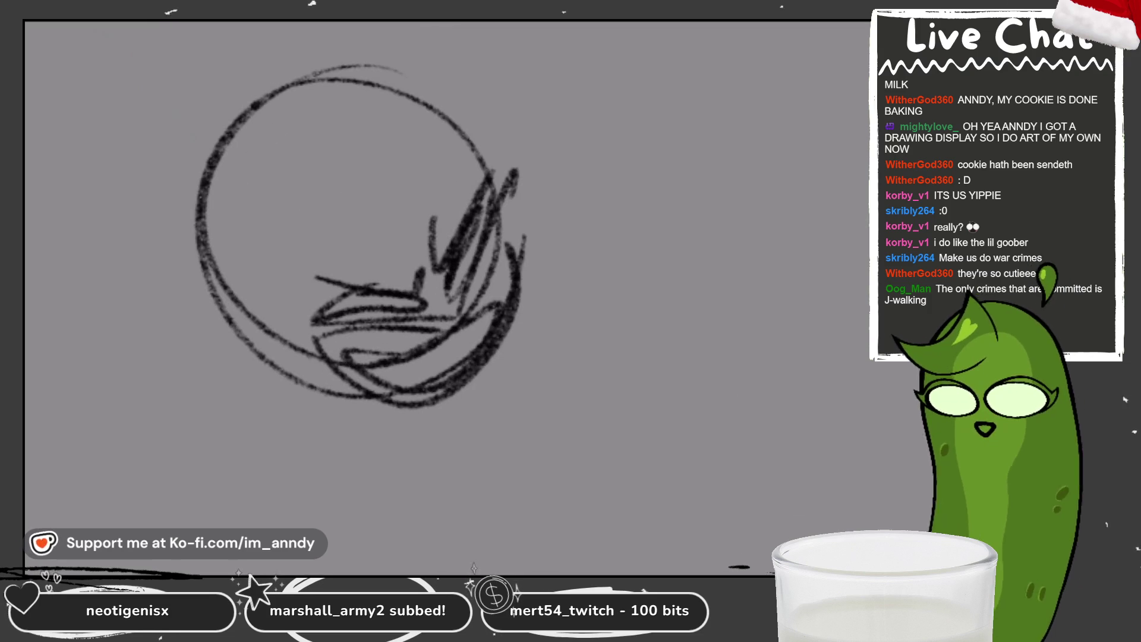
scroll(357, 236, "down", 2)
Sketch a second round head beside it with two closed eyes and a wavy mouth.
mouse_move(610, 93)
left_mouse_down()
mouse_move(638, 267)
mouse_move(591, 84)
left_mouse_up()
scroll(446, 223, "up", 1)
mouse_move(473, 190)
left_mouse_down()
mouse_move(446, 212)
mouse_move(607, 236)
mouse_move(548, 213)
left_mouse_up()
mouse_move(431, 208)
left_mouse_down()
mouse_move(413, 224)
mouse_move(445, 264)
left_mouse_up()
left_click_drag(530, 275, 575, 260)
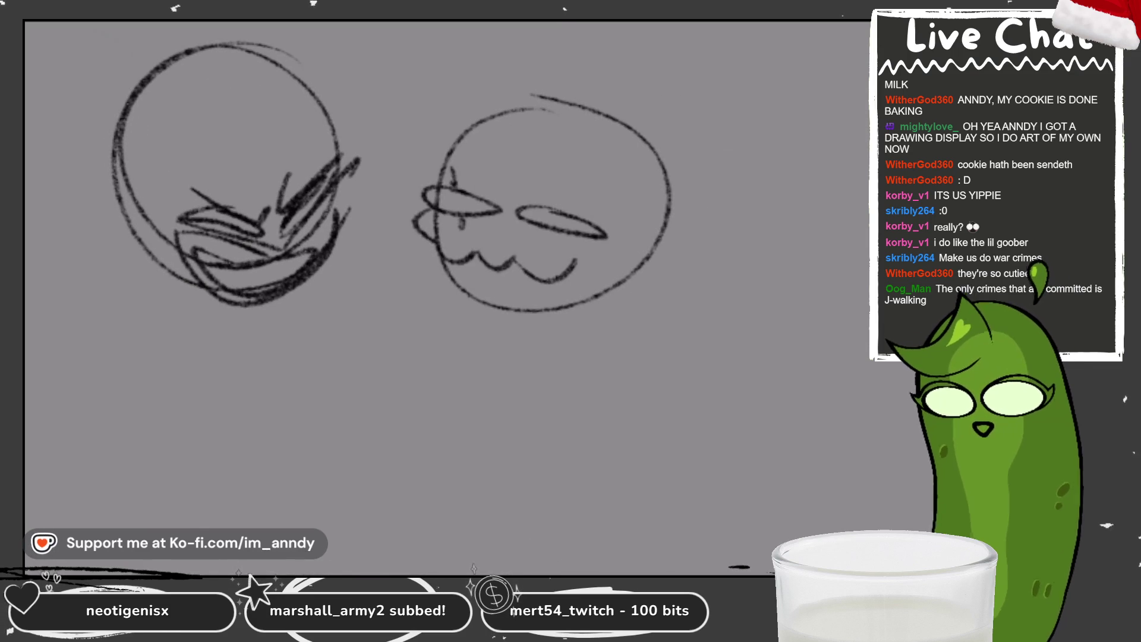
Try body strokes below the right head and undo the unwanted long lines.
mouse_move(487, 283)
left_mouse_down()
mouse_move(490, 328)
mouse_move(475, 302)
left_mouse_up()
mouse_move(622, 305)
left_mouse_down()
mouse_move(509, 328)
mouse_move(683, 285)
left_mouse_up()
left_click_drag(457, 304, 354, 377)
left_click_drag(446, 323, 415, 434)
key("ctrl+z")
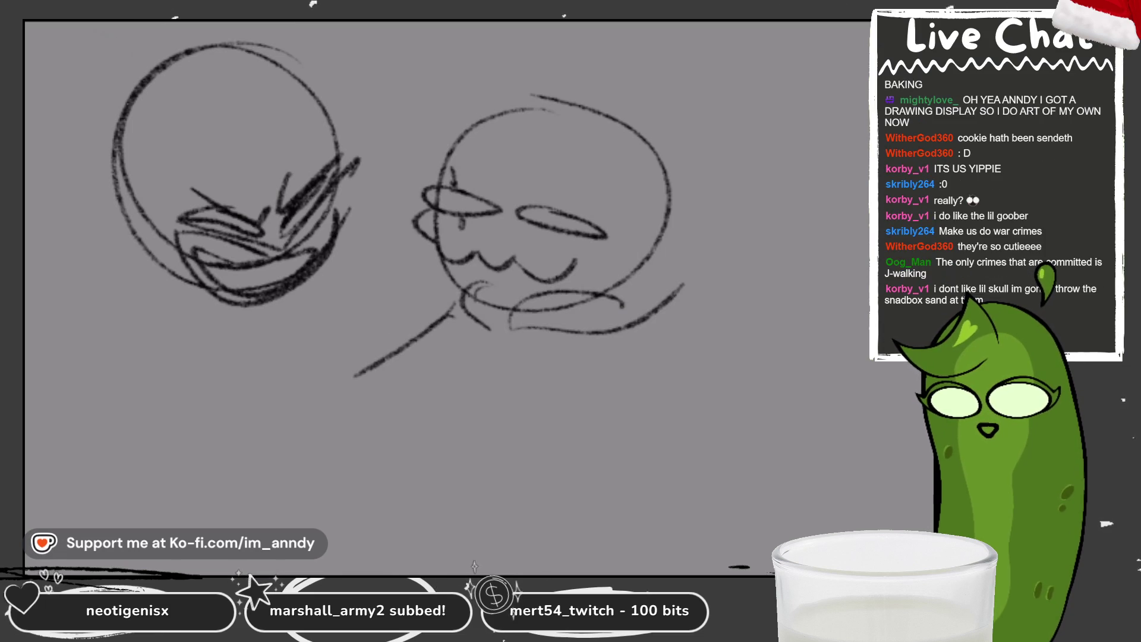
key("ctrl+z")
key("ctrl+z")
Draw the left figure's boxy body with a U-shaped lower outline, a second rounded body beside it, and pointed hair strands.
left_click_drag(223, 308, 146, 402)
left_click_drag(178, 310, 268, 365)
left_click_drag(174, 346, 161, 472)
left_click_drag(154, 417, 259, 473)
left_click_drag(264, 353, 283, 438)
left_click_drag(173, 481, 266, 473)
mouse_move(322, 302)
left_mouse_down()
mouse_move(285, 392)
mouse_move(375, 392)
mouse_move(392, 473)
left_mouse_up()
left_click_drag(307, 481, 405, 487)
left_click_drag(406, 442, 392, 494)
mouse_move(214, 33)
left_mouse_down()
mouse_move(52, 134)
mouse_move(138, 168)
mouse_move(74, 241)
left_mouse_up()
mouse_move(105, 160)
left_mouse_down()
mouse_move(89, 245)
mouse_move(197, 268)
left_mouse_up()
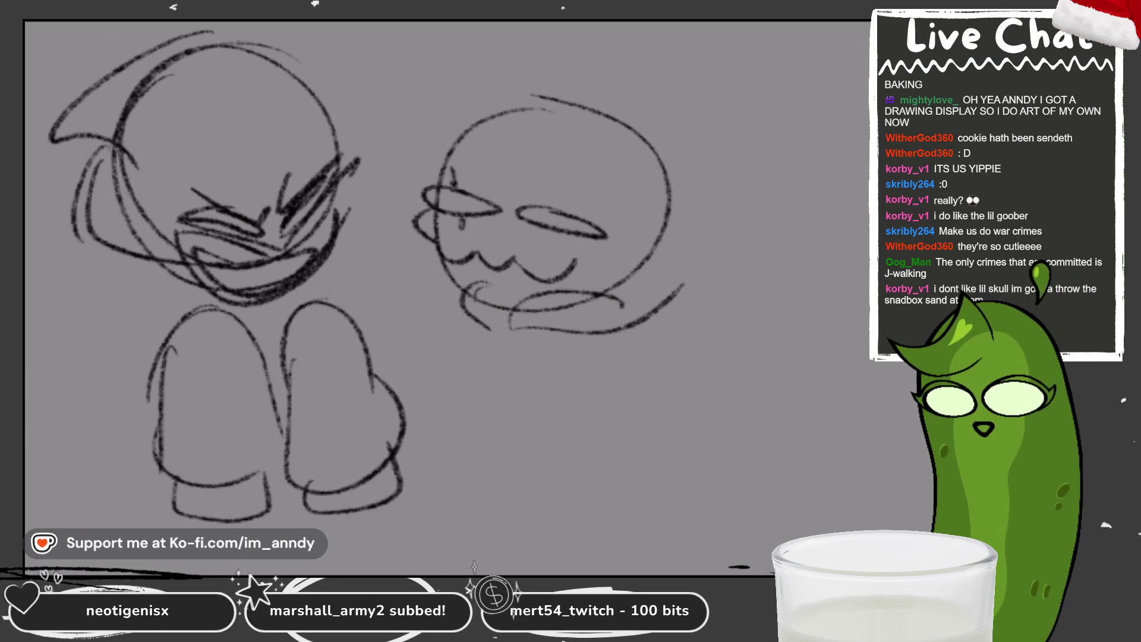
Sketch a candle with its flame between the two figures, discarding the curl and arch attempts.
mouse_move(358, 295)
left_mouse_down()
mouse_move(406, 308)
mouse_move(347, 294)
mouse_move(325, 272)
mouse_move(411, 268)
left_mouse_up()
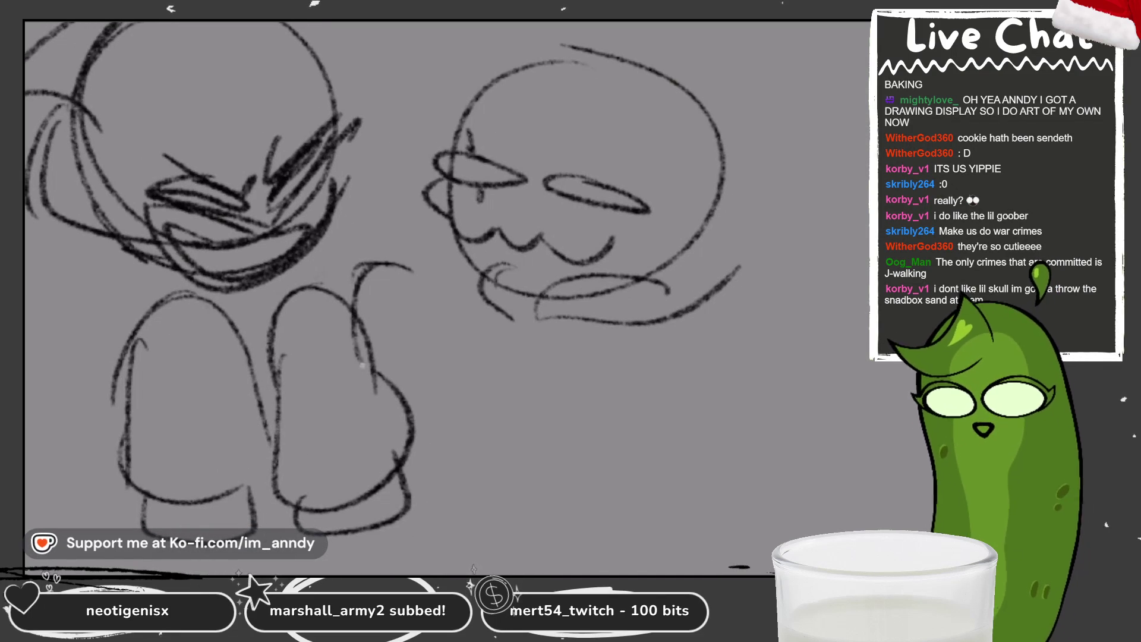
key("ctrl+z")
key("ctrl+z")
mouse_move(371, 356)
left_mouse_down()
mouse_move(453, 291)
mouse_move(357, 257)
mouse_move(390, 280)
mouse_move(351, 310)
left_mouse_up()
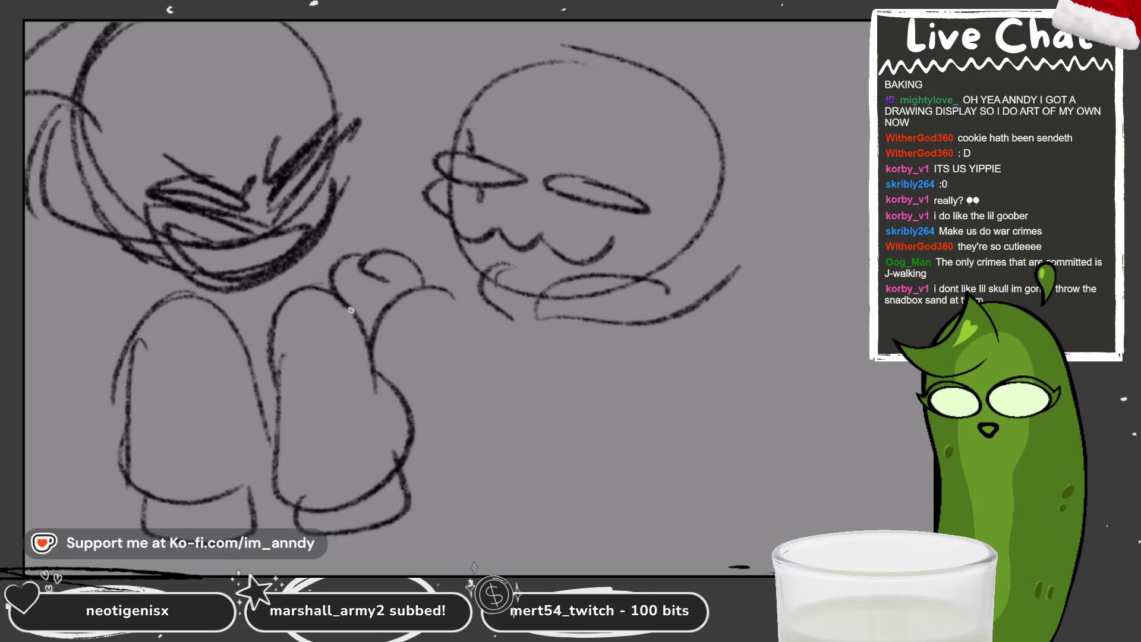
mouse_move(361, 257)
left_mouse_down()
mouse_move(396, 258)
mouse_move(415, 277)
mouse_move(342, 267)
mouse_move(347, 317)
mouse_move(361, 205)
mouse_move(391, 252)
left_mouse_up()
key("ctrl+z")
key("ctrl+z")
key("ctrl+z")
key("ctrl+z")
mouse_move(364, 200)
left_mouse_down()
mouse_move(377, 141)
mouse_move(394, 198)
left_mouse_up()
left_click_drag(379, 194, 398, 205)
scroll(447, 267, "down", 3)
Give the right figure a reaching arm and a closed lower body with an M-shaped line.
left_click_drag(360, 354, 424, 339)
left_click_drag(600, 281, 620, 417)
left_click_drag(611, 366, 628, 426)
mouse_move(534, 327)
left_mouse_down()
mouse_move(526, 393)
mouse_move(651, 388)
mouse_move(584, 366)
mouse_move(606, 312)
left_mouse_up()
left_click_drag(528, 419, 583, 394)
left_click_drag(362, 355, 436, 353)
mouse_move(424, 261)
left_mouse_down()
mouse_move(412, 392)
mouse_move(508, 398)
left_mouse_up()
left_click_drag(595, 258, 602, 334)
Extend the left figure's side downward and add small strokes near the candle and the right face.
mouse_move(157, 221)
left_mouse_down()
mouse_move(107, 303)
mouse_move(143, 361)
left_mouse_up()
left_click_drag(275, 236, 265, 270)
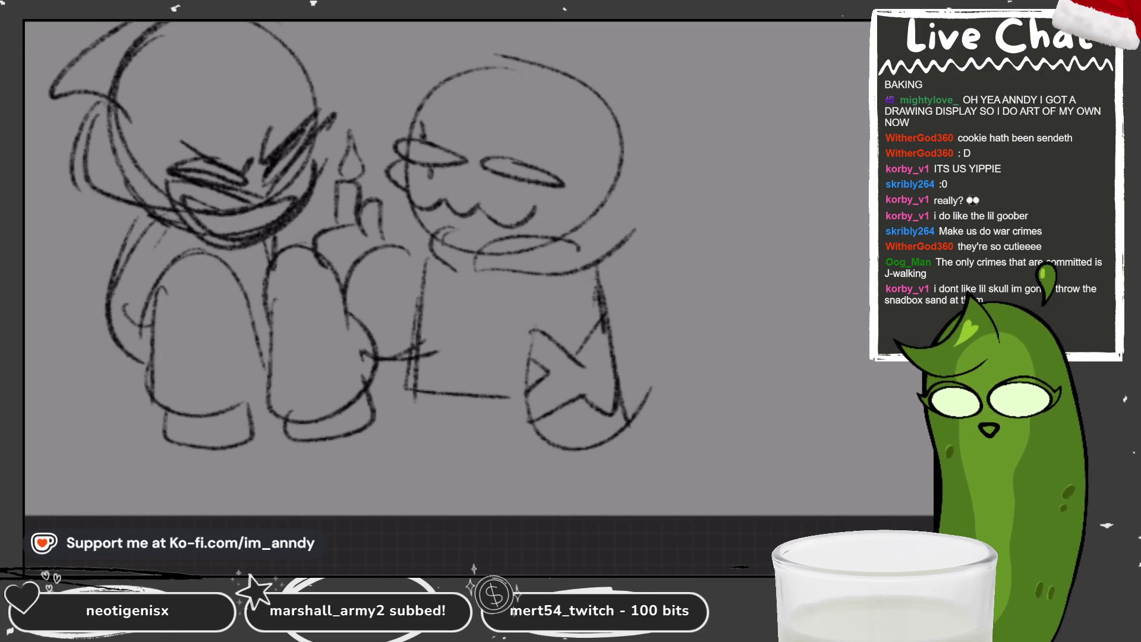
left_click_drag(135, 373, 124, 461)
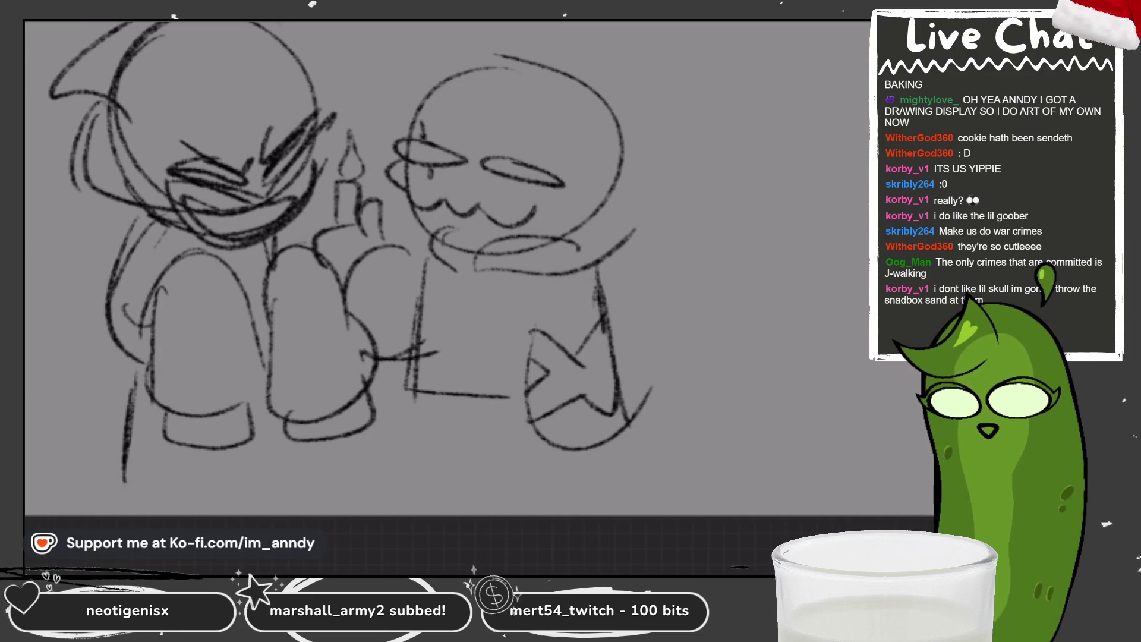
left_click_drag(457, 180, 480, 185)
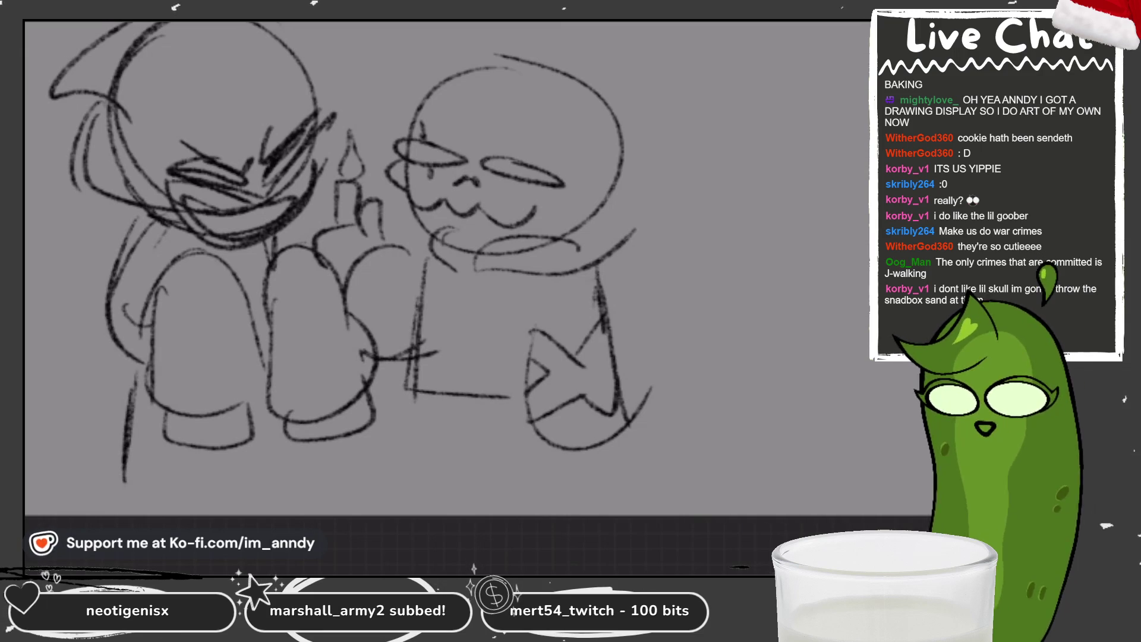
scroll(469, 269, "down", 3)
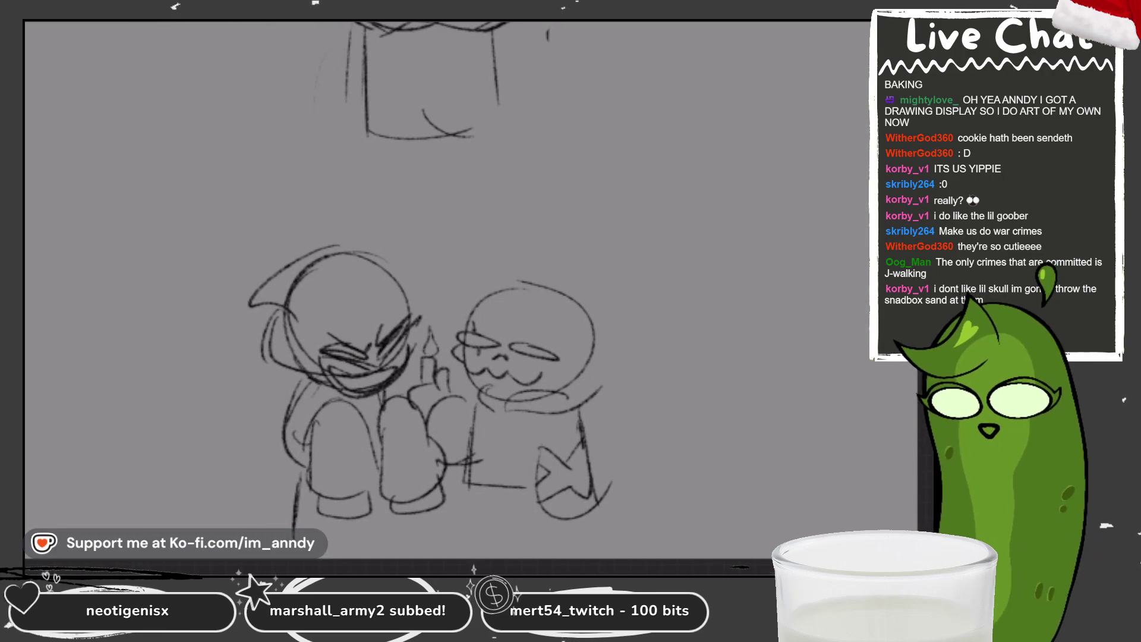
scroll(437, 294, "down", 2)
scroll(437, 295, "down", 2)
scroll(437, 295, "down", 2)
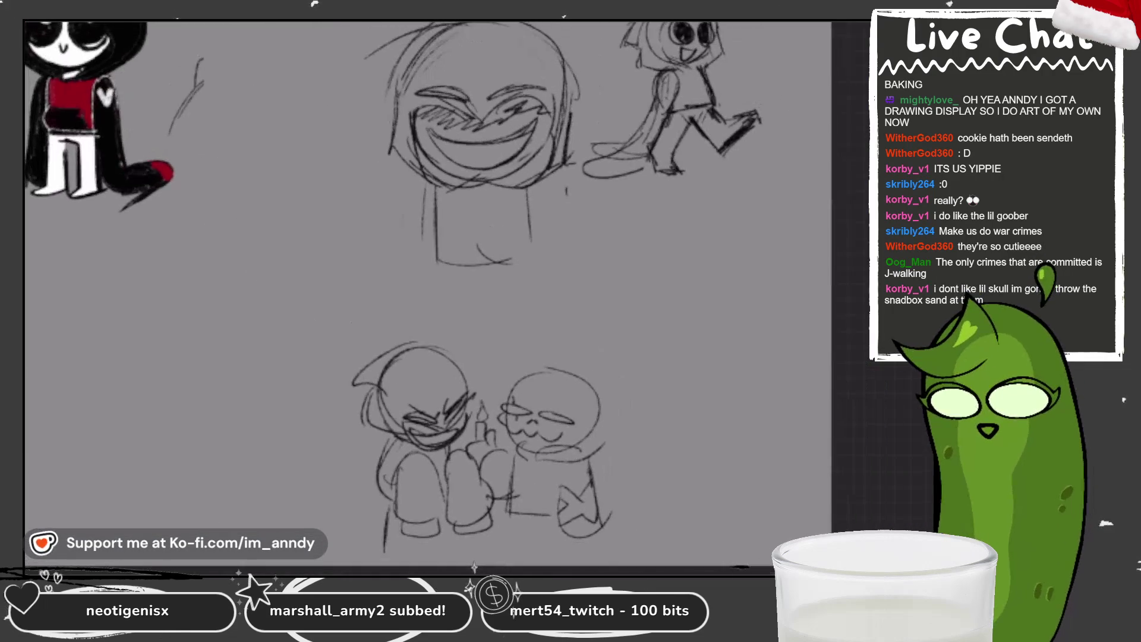
scroll(438, 294, "down", 1)
scroll(704, 142, "up", 1)
scroll(704, 143, "up", 3)
scroll(705, 142, "up", 2)
Paint white highlights in both eyes and a single highlight across the top of the hair.
left_click(576, 30)
mouse_move(480, 163)
left_mouse_down()
mouse_move(502, 188)
mouse_move(563, 182)
left_mouse_up()
left_click_drag(460, 221, 473, 217)
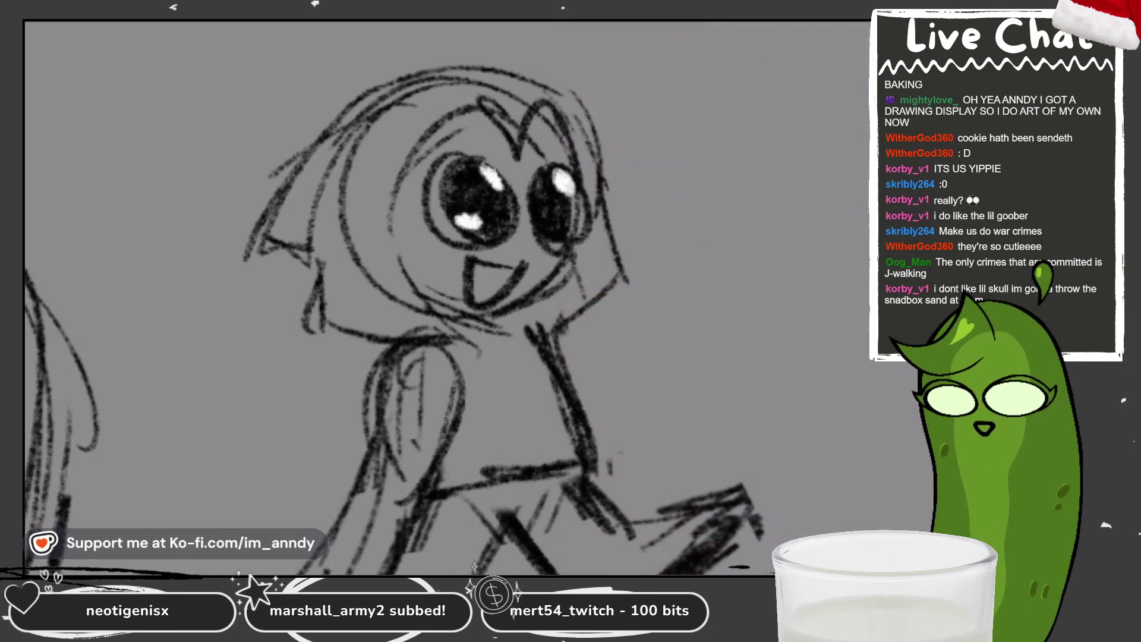
left_click_drag(559, 218, 541, 220)
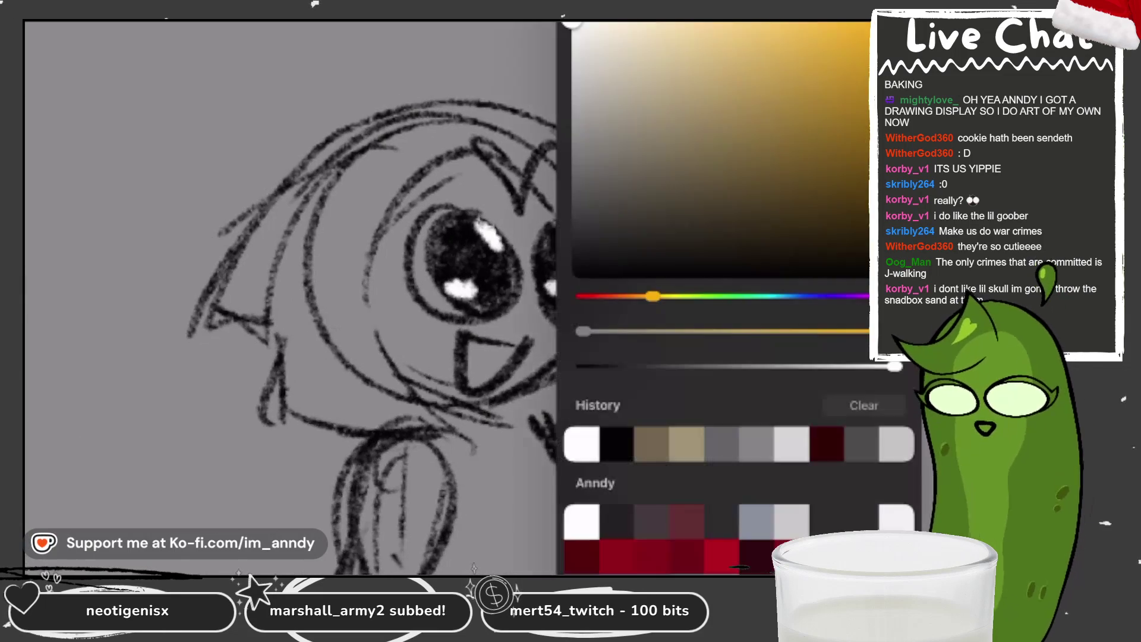
left_click_drag(393, 143, 348, 189)
left_click_drag(437, 130, 357, 190)
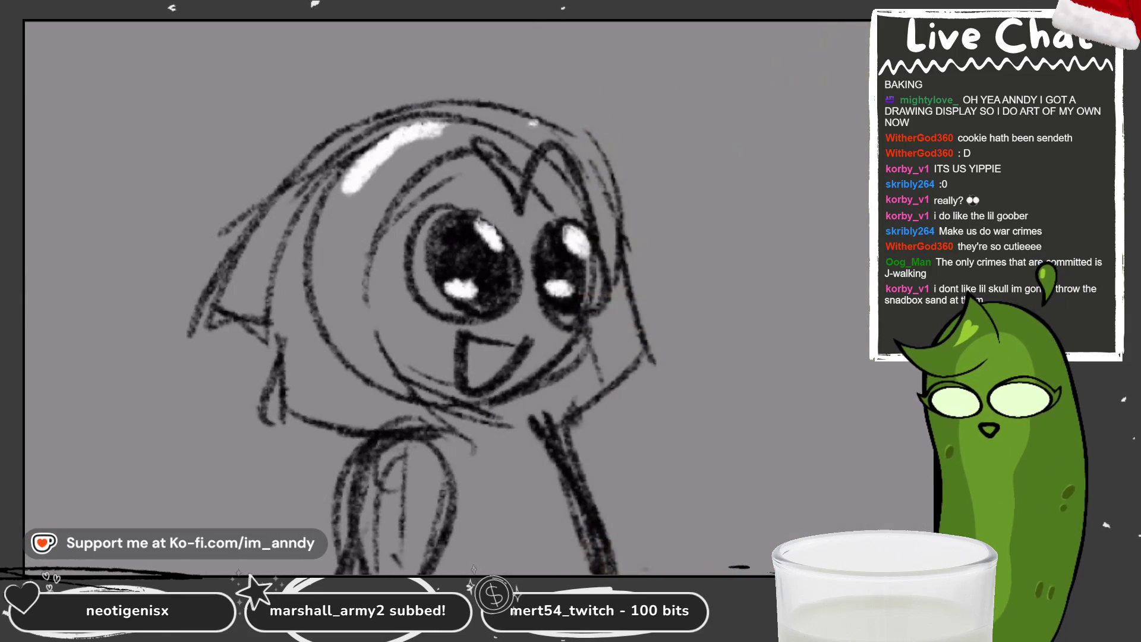
left_click_drag(527, 122, 570, 139)
key("ctrl+z")
key("ctrl+z")
left_click_drag(468, 111, 375, 170)
scroll(410, 294, "down", 5)
scroll(410, 294, "down", 2)
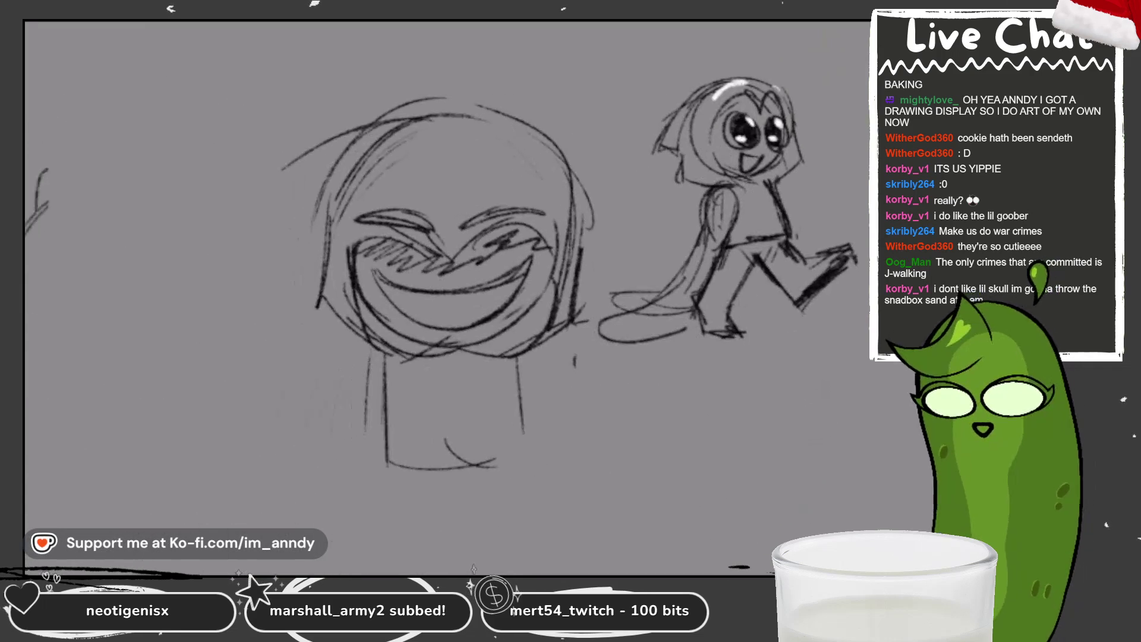
Erase the large grinning face sketch and retrace the figure's tail curve in the drawing colour.
mouse_move(384, 152)
left_mouse_down()
mouse_move(331, 256)
mouse_move(484, 84)
mouse_move(521, 370)
mouse_move(395, 352)
left_mouse_up()
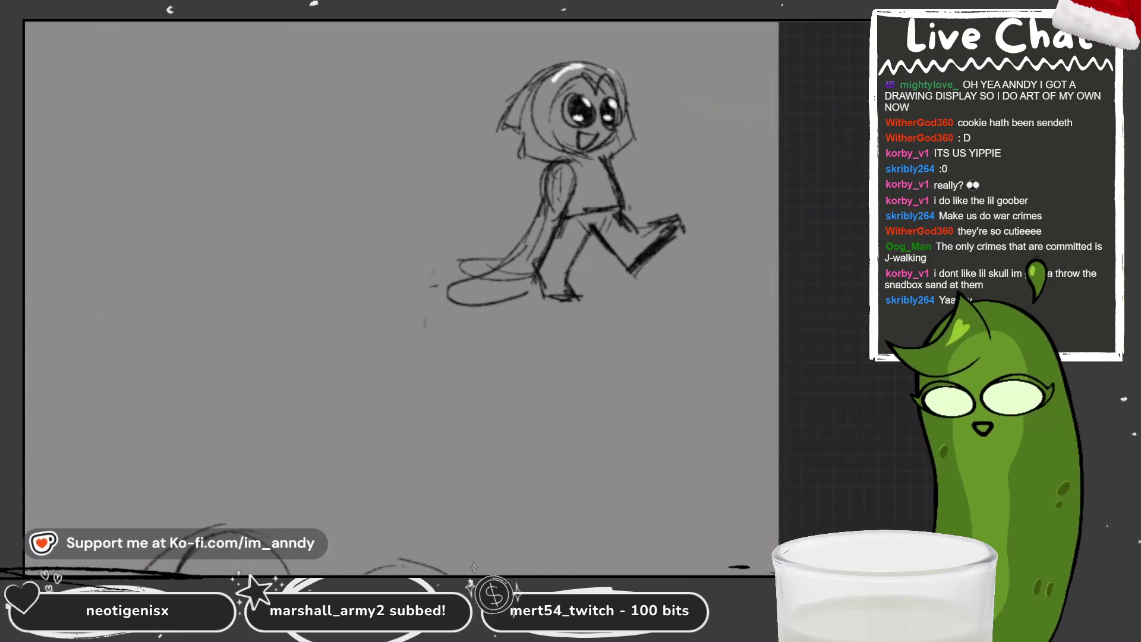
scroll(633, 196, "up", 2)
scroll(633, 197, "up", 1)
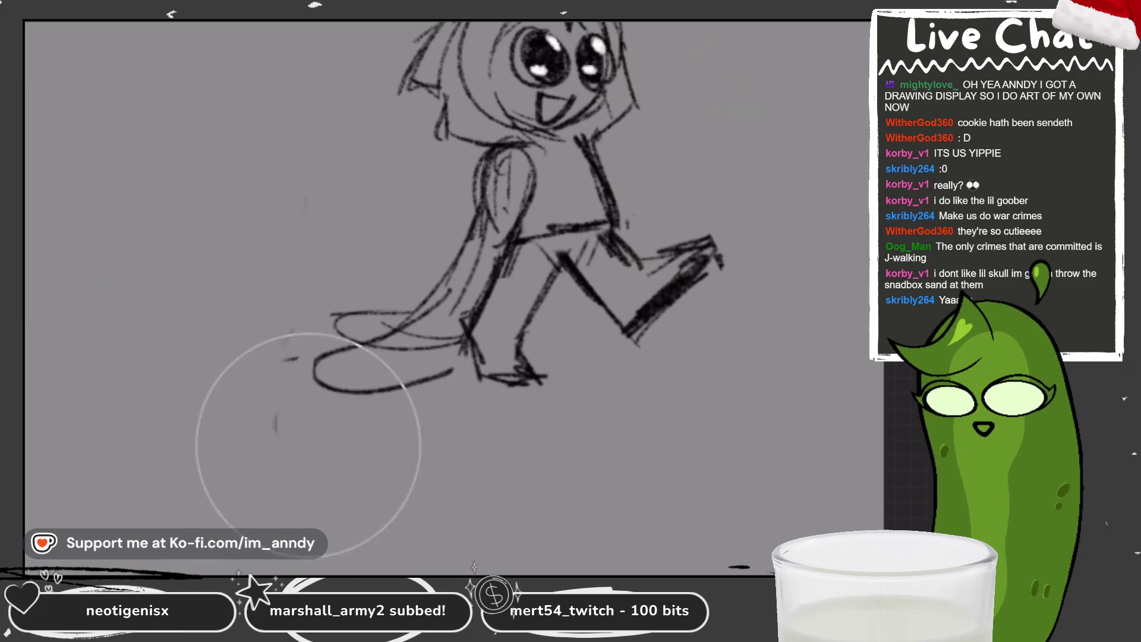
left_click(570, 277)
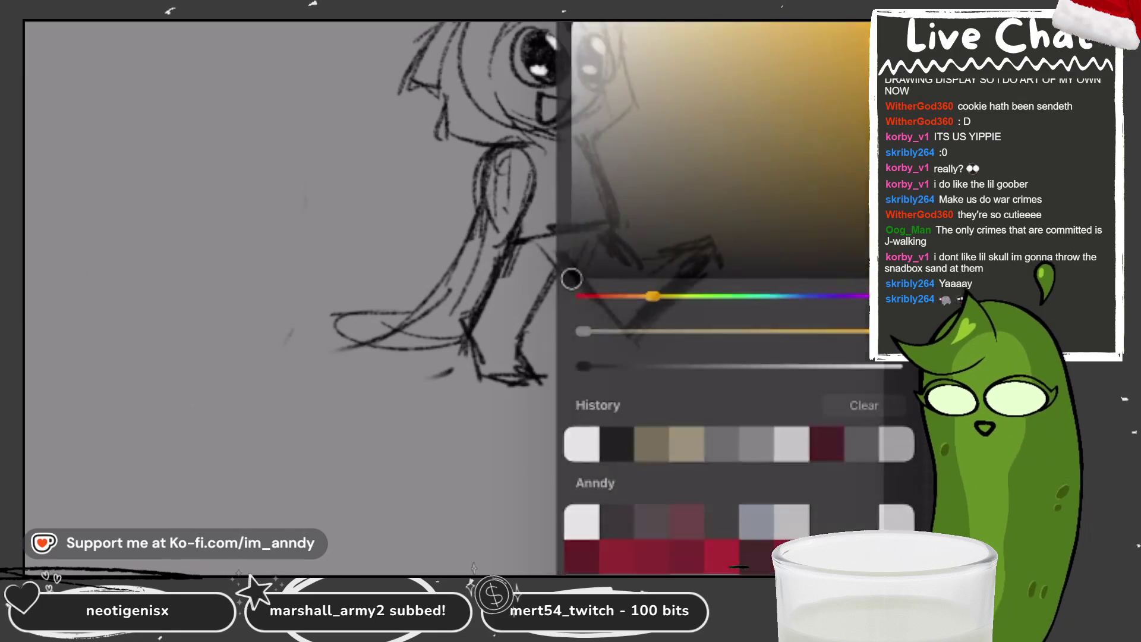
left_click_drag(419, 310, 473, 346)
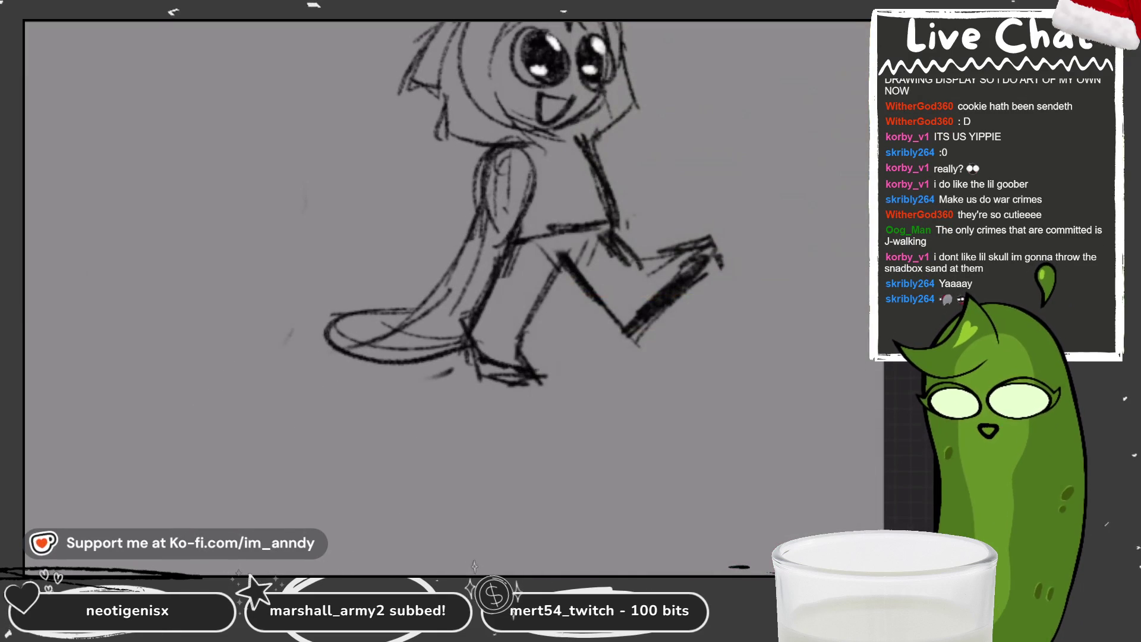
scroll(570, 267, "down", 2)
scroll(570, 267, "down", 2)
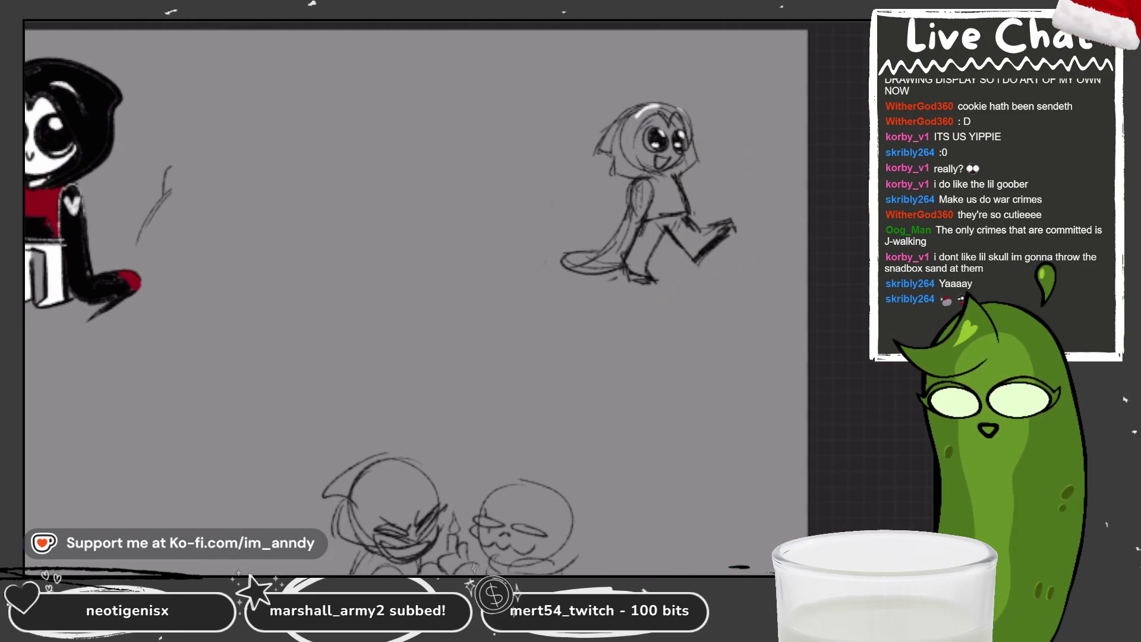
scroll(625, 205, "up", 2)
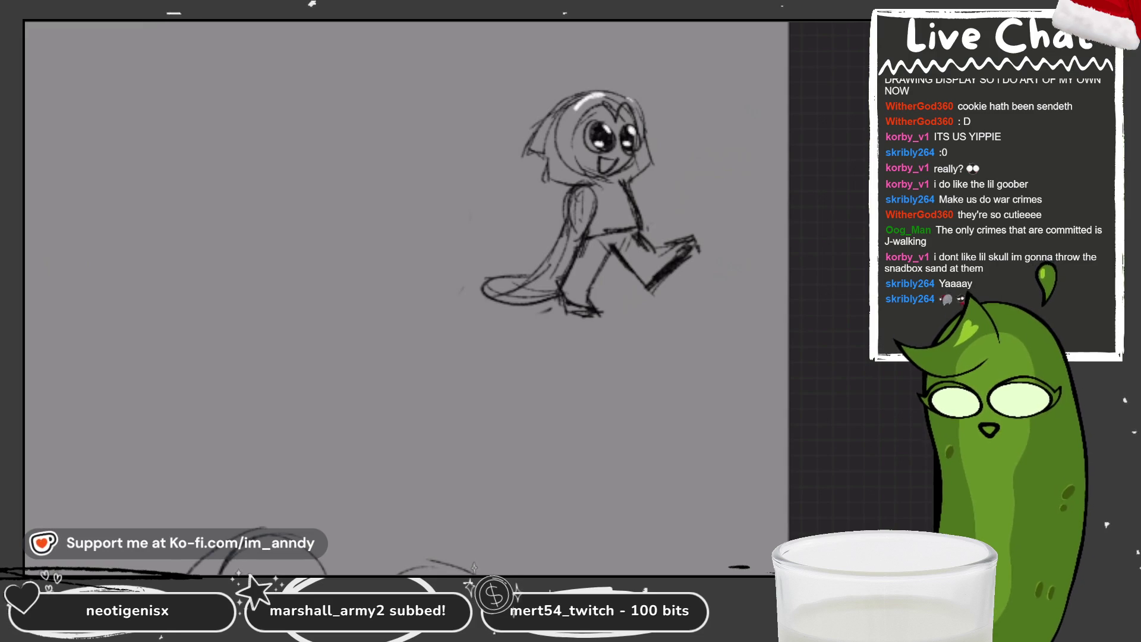
scroll(678, 205, "down", 2)
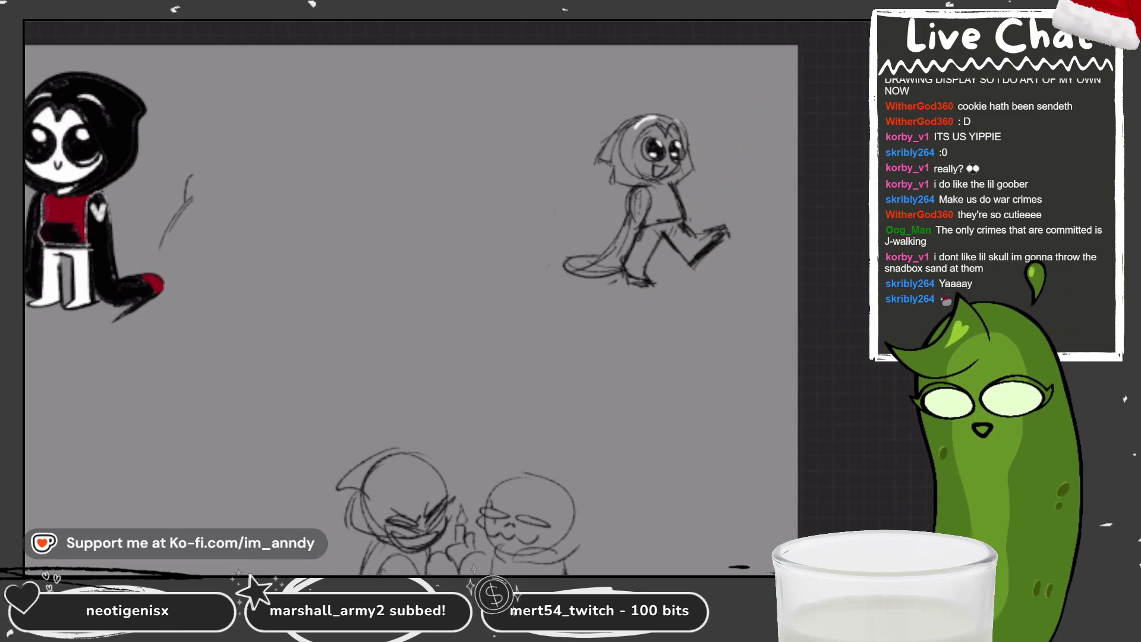
scroll(426, 127, "up", 2)
Sketch a round head for the new figure and a closed neck beneath it, undoing discarded strokes.
mouse_move(319, 114)
left_mouse_down()
mouse_move(366, 143)
mouse_move(304, 142)
mouse_move(325, 178)
left_mouse_up()
key("ctrl+z")
key("ctrl+z")
key("ctrl+z")
mouse_move(276, 256)
left_mouse_down()
mouse_move(308, 301)
mouse_move(350, 275)
left_mouse_up()
key("ctrl+z")
key("ctrl+z")
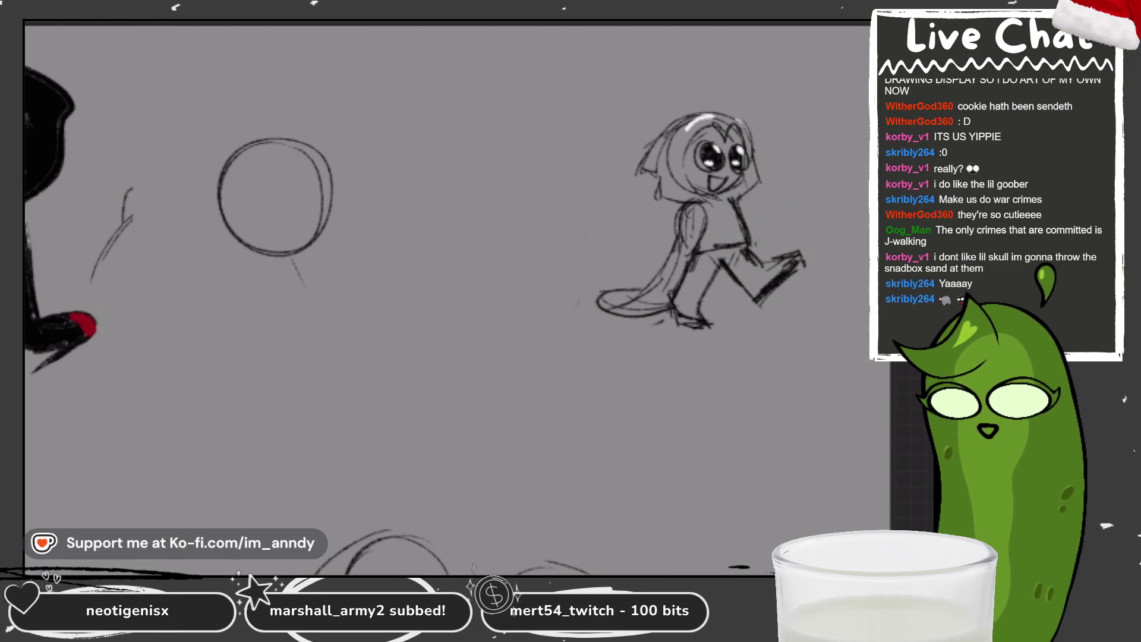
mouse_move(259, 257)
left_mouse_down()
mouse_move(246, 302)
mouse_move(303, 298)
left_mouse_up()
left_click_drag(302, 257, 303, 299)
Draw the long tapering body curves on both sides below the neck, redrawing the left side.
mouse_move(244, 241)
left_mouse_down()
mouse_move(206, 366)
mouse_move(210, 421)
left_mouse_up()
left_click_drag(238, 299, 236, 436)
left_click_drag(300, 259, 318, 416)
left_click_drag(314, 395, 297, 445)
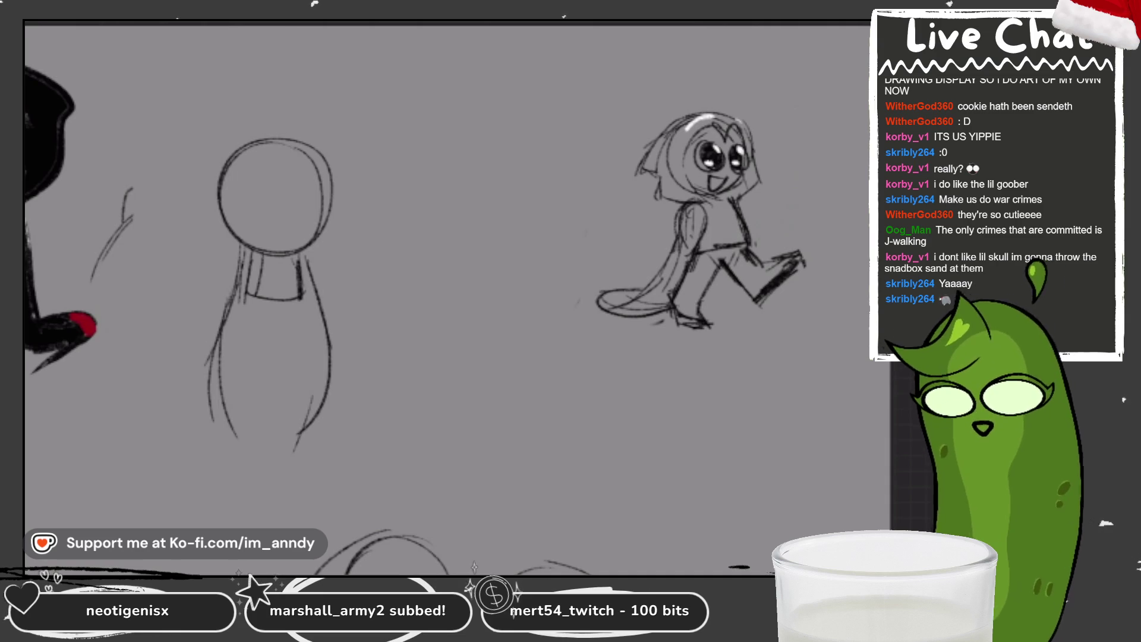
scroll(33, 215, "up", 2)
key("ctrl+z")
key("ctrl+z")
left_click_drag(267, 252, 230, 367)
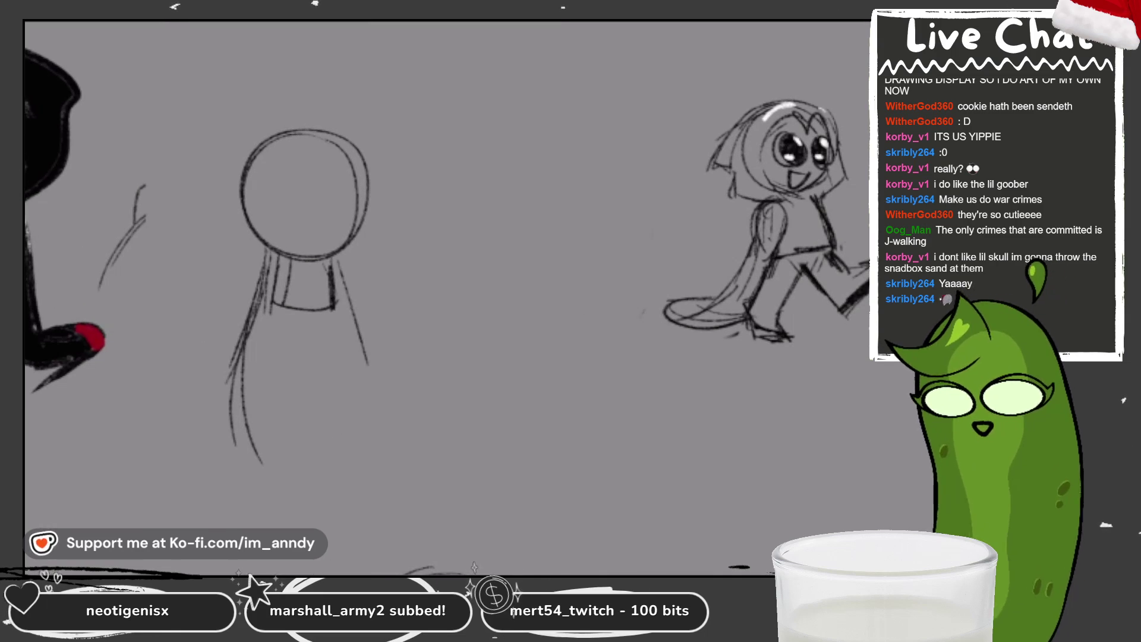
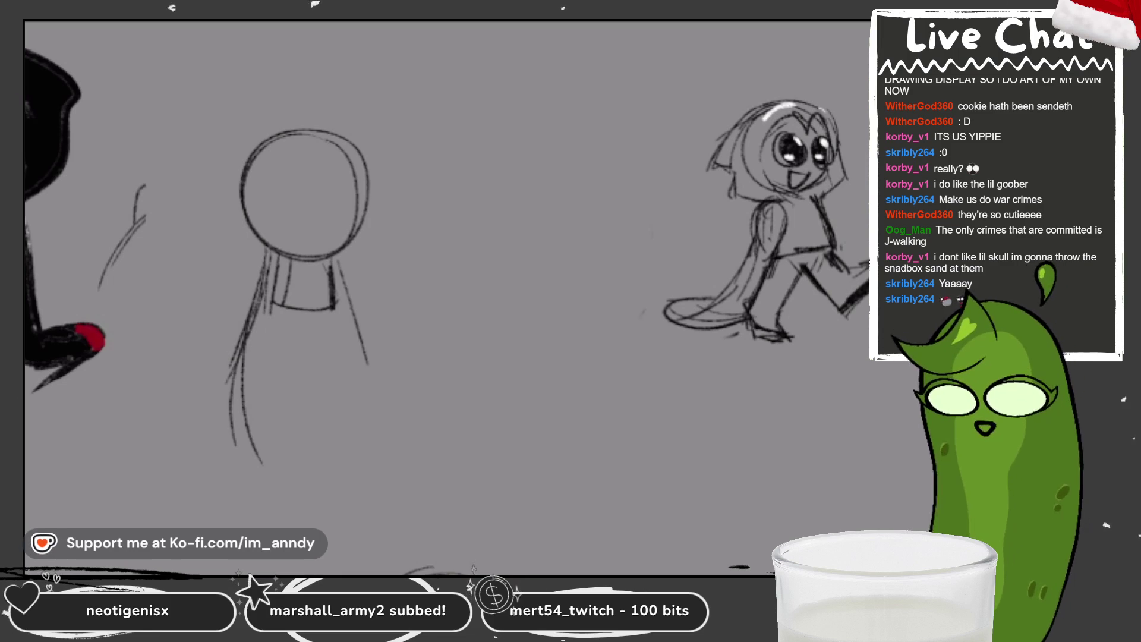
Rough in long hair and body lines below the round head, undoing a stray neck stroke.
left_click_drag(337, 259, 377, 420)
left_click_drag(367, 353, 337, 458)
mouse_move(330, 290)
left_mouse_down()
mouse_move(307, 424)
mouse_move(346, 467)
left_mouse_up()
left_click_drag(262, 270, 245, 453)
left_click_drag(284, 303, 268, 447)
left_click_drag(275, 267, 265, 389)
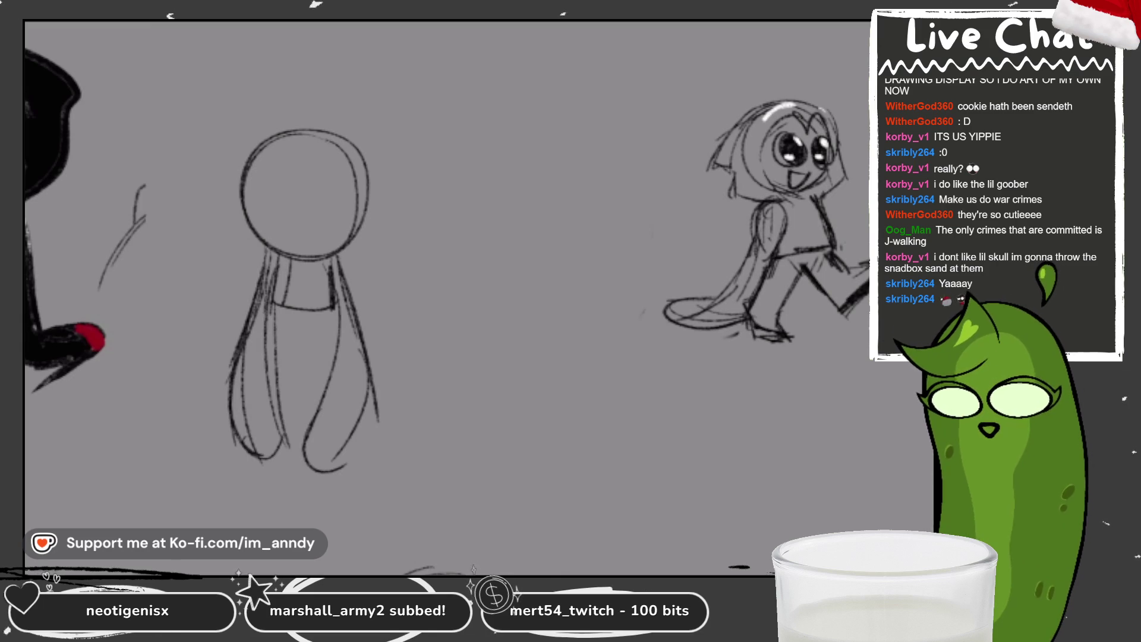
scroll(445, 340, "up", 2)
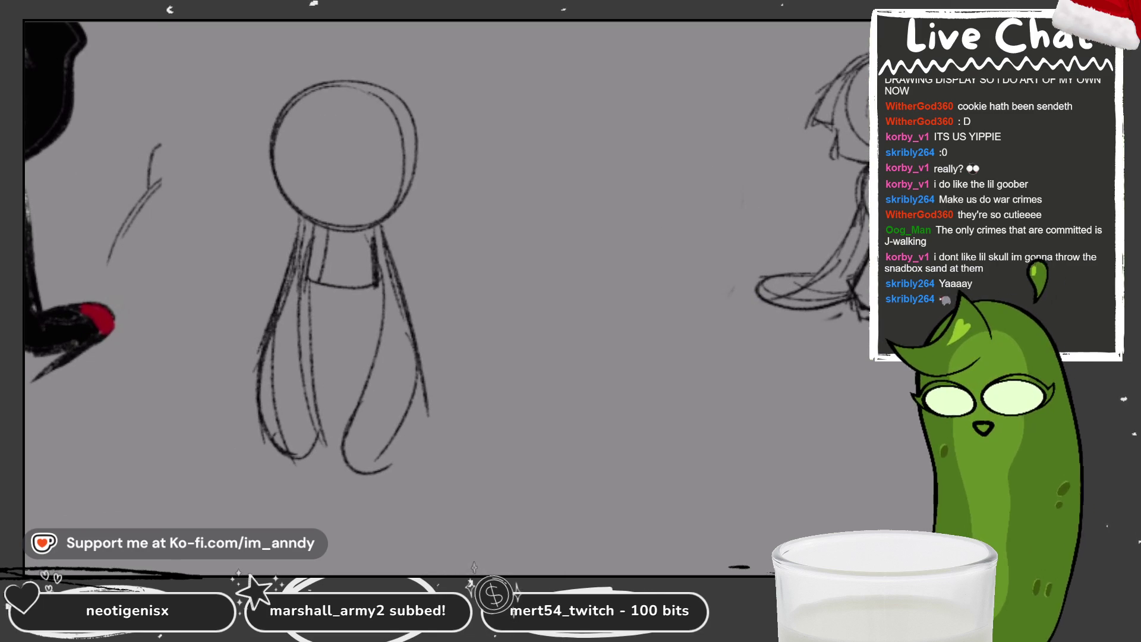
mouse_move(303, 279)
left_mouse_down()
mouse_move(308, 377)
mouse_move(334, 295)
mouse_move(314, 365)
mouse_move(374, 269)
left_mouse_up()
key("ctrl+z")
key("ctrl+z")
key("ctrl+z")
Sketch the neckline, knees and right-side body strokes, darken the hair and retrace the head outline.
left_click_drag(342, 309, 339, 353)
mouse_move(357, 265)
left_mouse_down()
mouse_move(332, 378)
mouse_move(373, 346)
left_mouse_up()
left_click_drag(381, 282, 364, 386)
left_click_drag(378, 292, 378, 319)
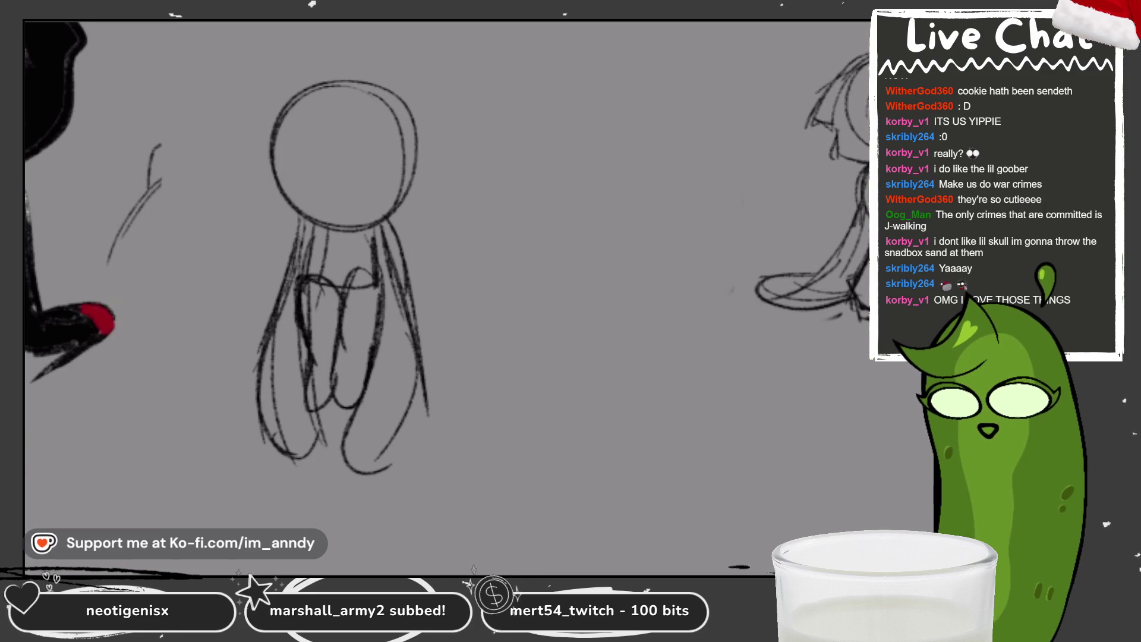
scroll(371, 328, "up", 2)
left_click_drag(340, 281, 323, 331)
mouse_move(441, 105)
left_mouse_down()
mouse_move(446, 271)
mouse_move(453, 133)
left_mouse_up()
scroll(325, 98, "up", 2)
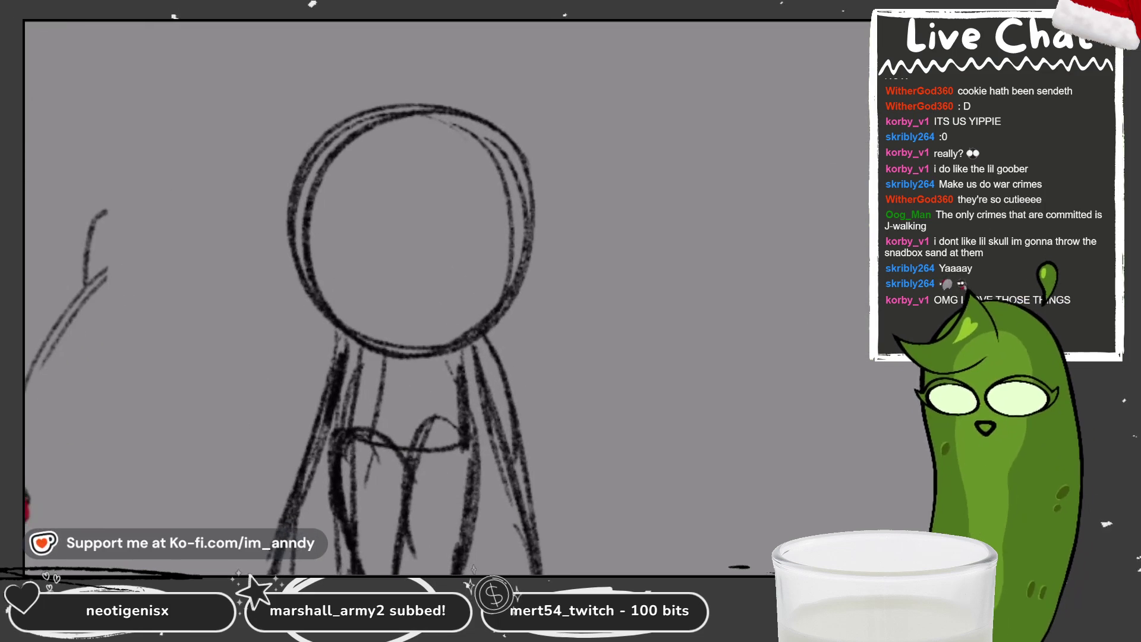
scroll(210, 156, "up", 1)
Draw the two large eye circles on the round head, undoing stray tries and darkening the right eye.
left_click_drag(370, 209, 383, 249)
key("ctrl+z")
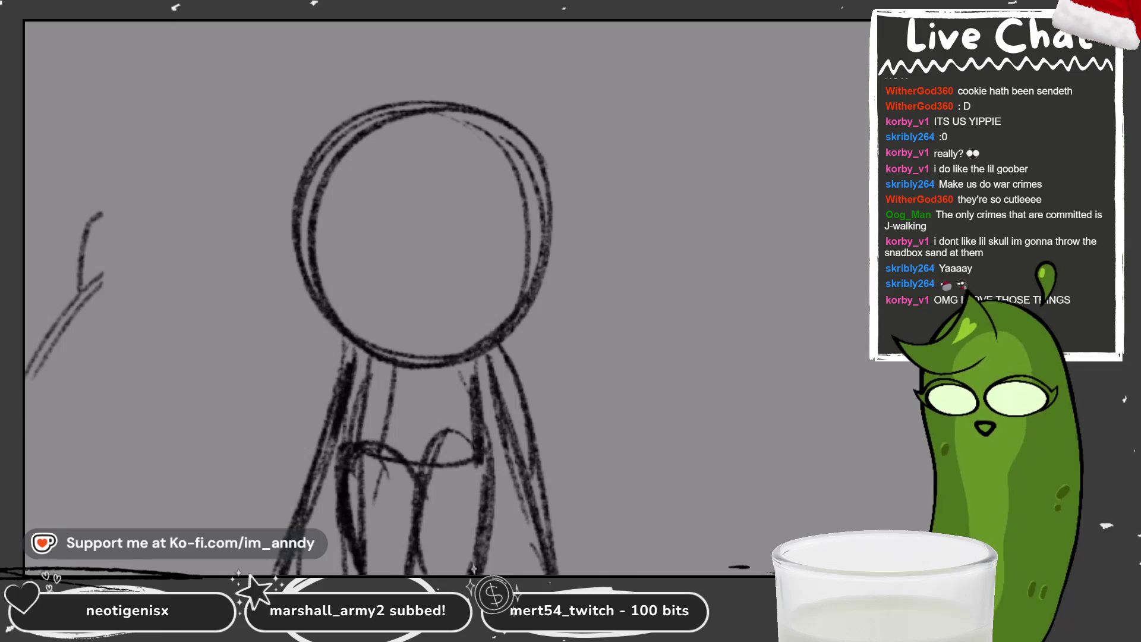
mouse_move(378, 198)
left_mouse_down()
mouse_move(364, 297)
mouse_move(356, 193)
left_mouse_up()
mouse_move(510, 205)
left_mouse_down()
mouse_move(452, 283)
mouse_move(539, 228)
left_mouse_up()
mouse_move(385, 189)
left_mouse_down()
mouse_move(348, 307)
mouse_move(373, 191)
mouse_move(358, 189)
left_mouse_up()
key("ctrl+z")
left_click_drag(483, 197, 506, 191)
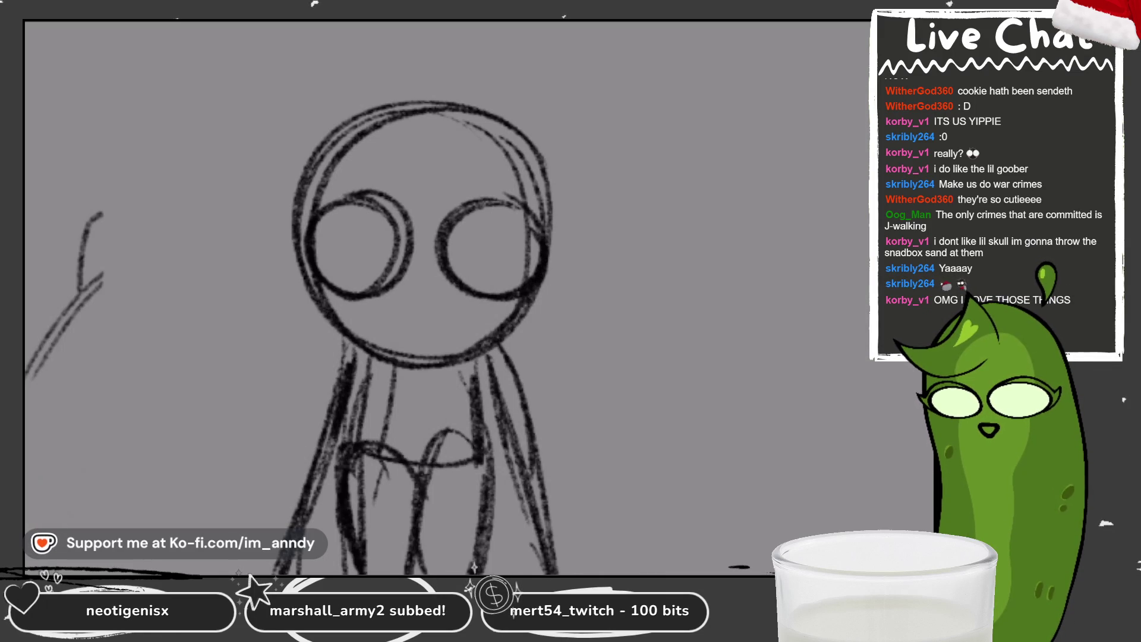
Add inner crescents and hatched shading to both eyes with a small smile below.
left_click_drag(366, 203, 388, 287)
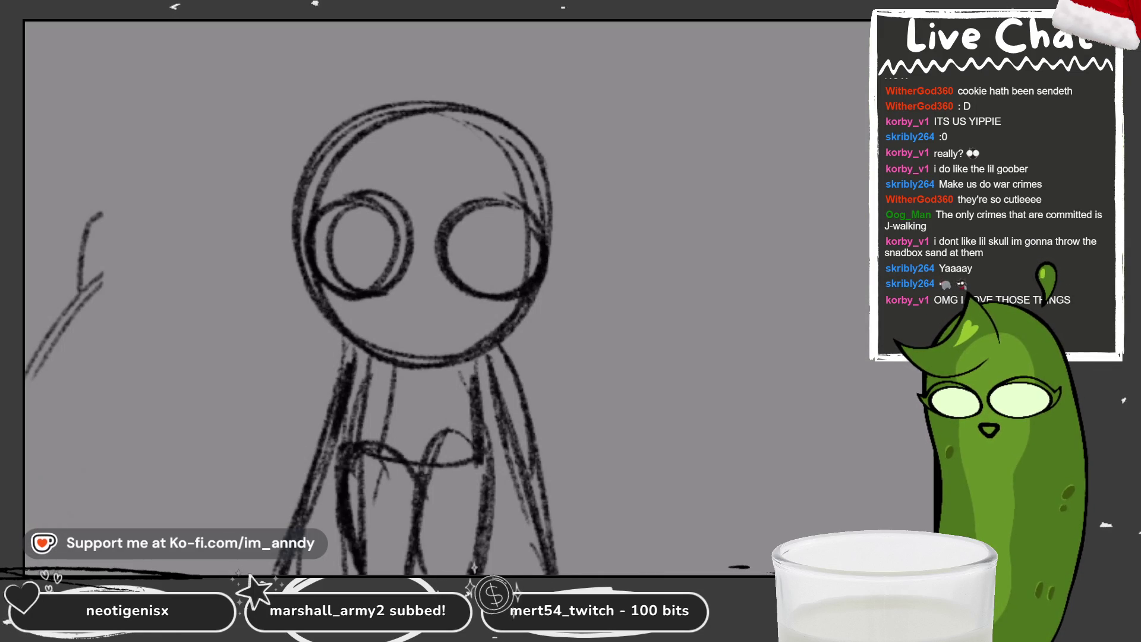
key("ctrl+z")
left_click_drag(375, 203, 355, 294)
left_click_drag(499, 209, 514, 291)
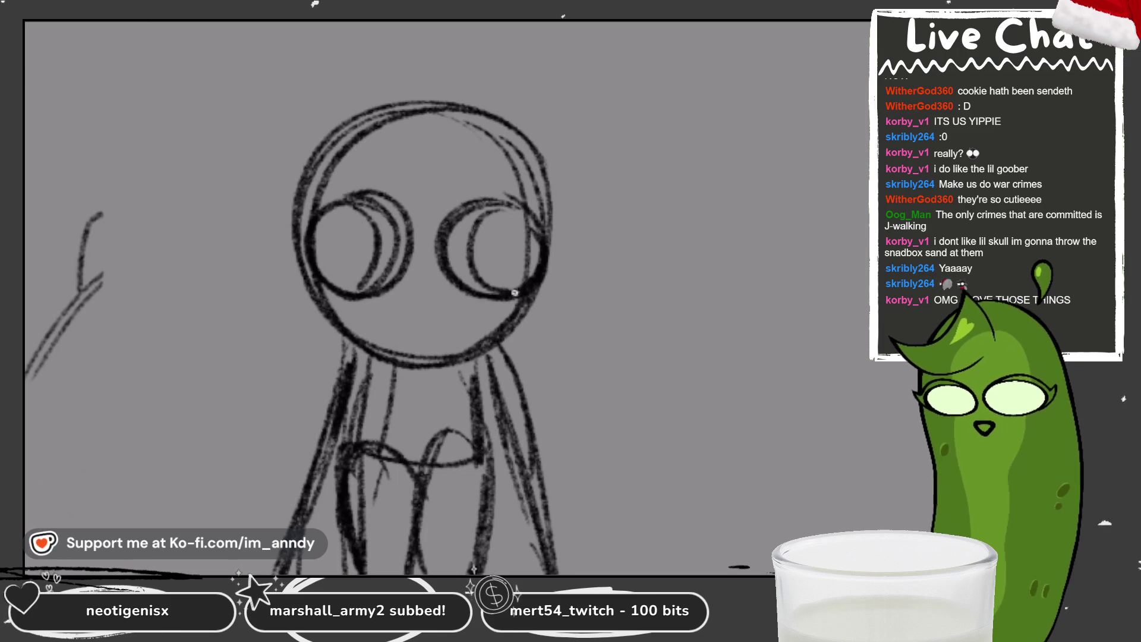
left_click_drag(340, 209, 303, 274)
mouse_move(526, 214)
left_mouse_down()
mouse_move(472, 237)
mouse_move(473, 269)
left_mouse_up()
mouse_move(539, 246)
left_mouse_down()
mouse_move(505, 288)
mouse_move(381, 310)
mouse_move(450, 319)
left_mouse_up()
key("ctrl+z")
key("ctrl+z")
key("ctrl+z")
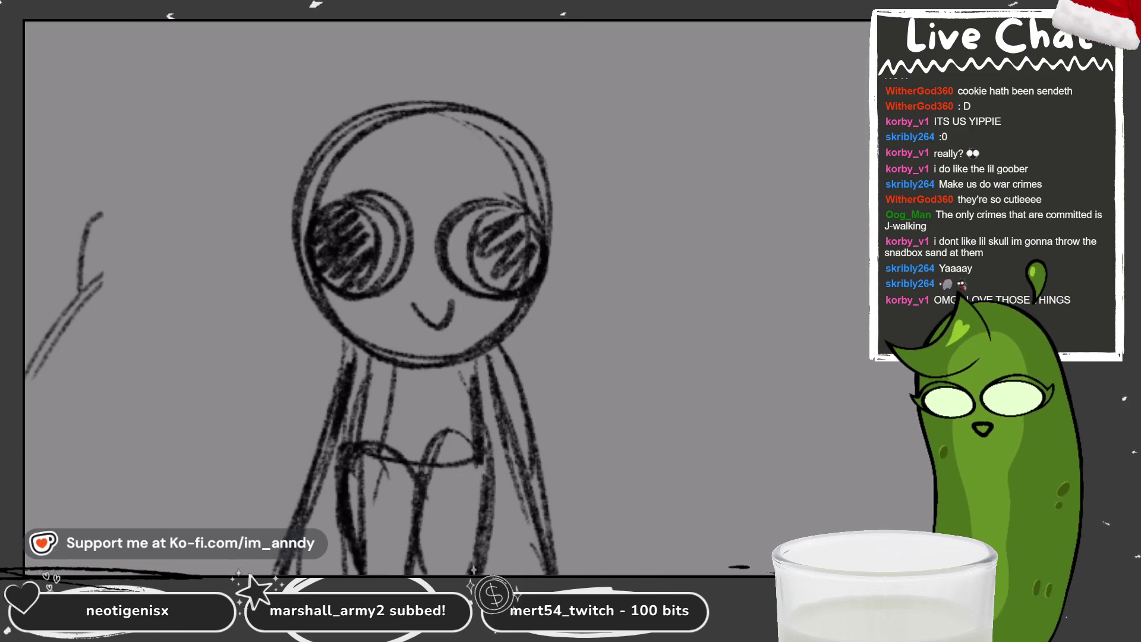
Paint white highlights into both eyes, return to black and start a new round head beside the figure.
key("c")
left_click(616, 444)
key("c")
left_click_drag(352, 221, 383, 234)
left_click_drag(507, 225, 533, 230)
left_click_drag(467, 257, 492, 260)
left_click_drag(317, 260, 349, 259)
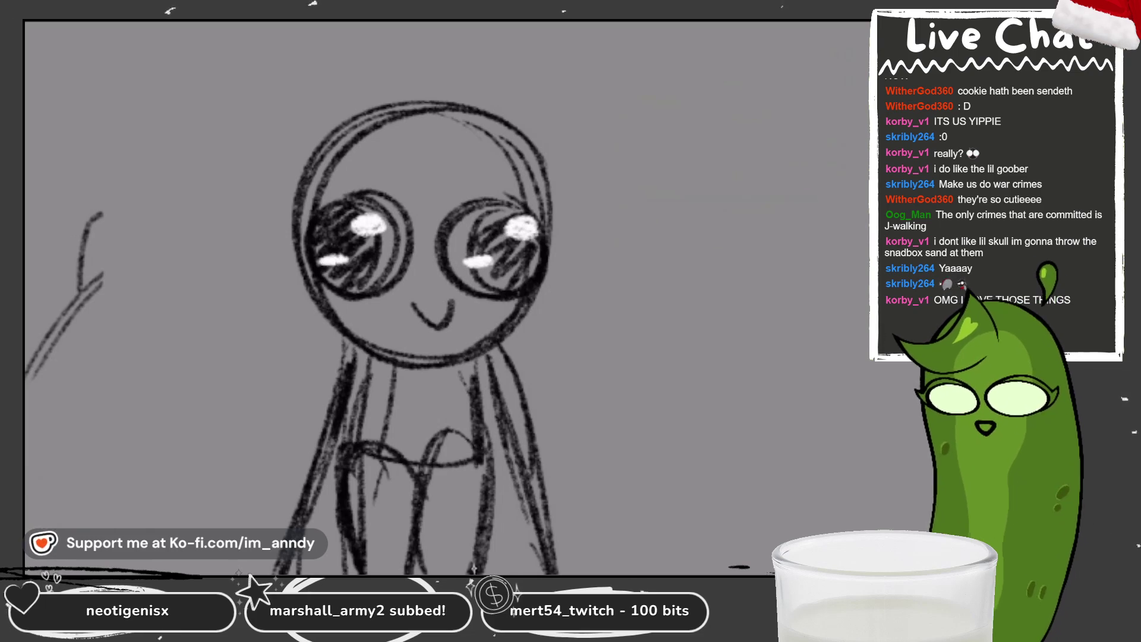
scroll(374, 312, "down", 2)
left_click(792, 521)
scroll(375, 312, "down", 2)
left_click_drag(473, 119, 475, 120)
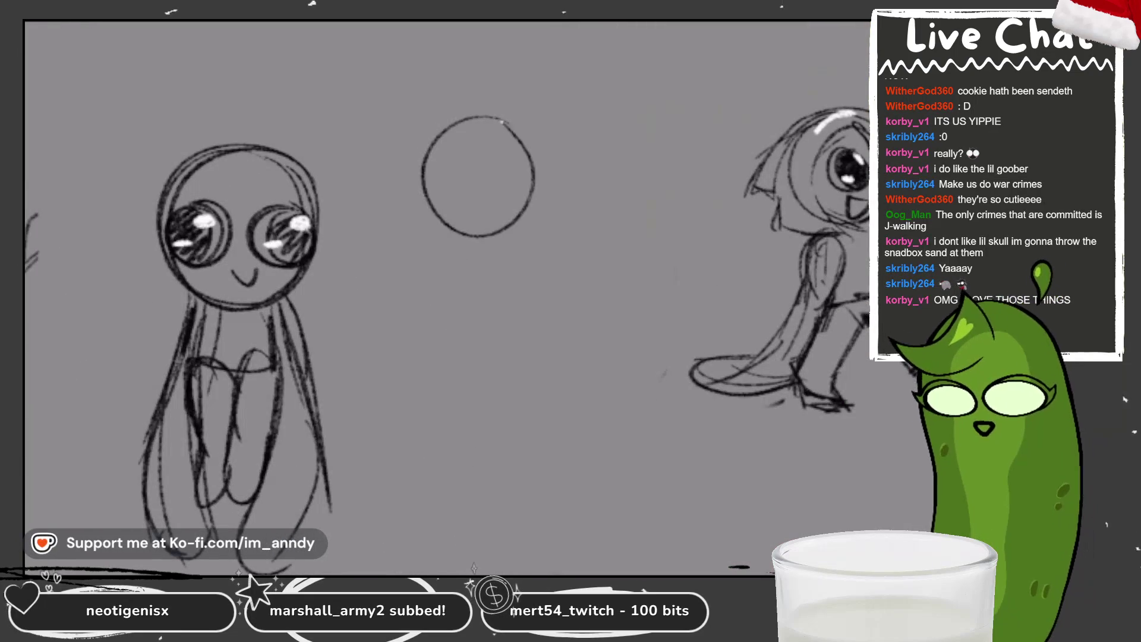
scroll(374, 312, "up", 2)
Darken the new circle and draw a rough box head beside it, undoing trial lines.
mouse_move(419, 87)
left_mouse_down()
mouse_move(357, 205)
mouse_move(470, 109)
mouse_move(347, 147)
mouse_move(465, 111)
left_mouse_up()
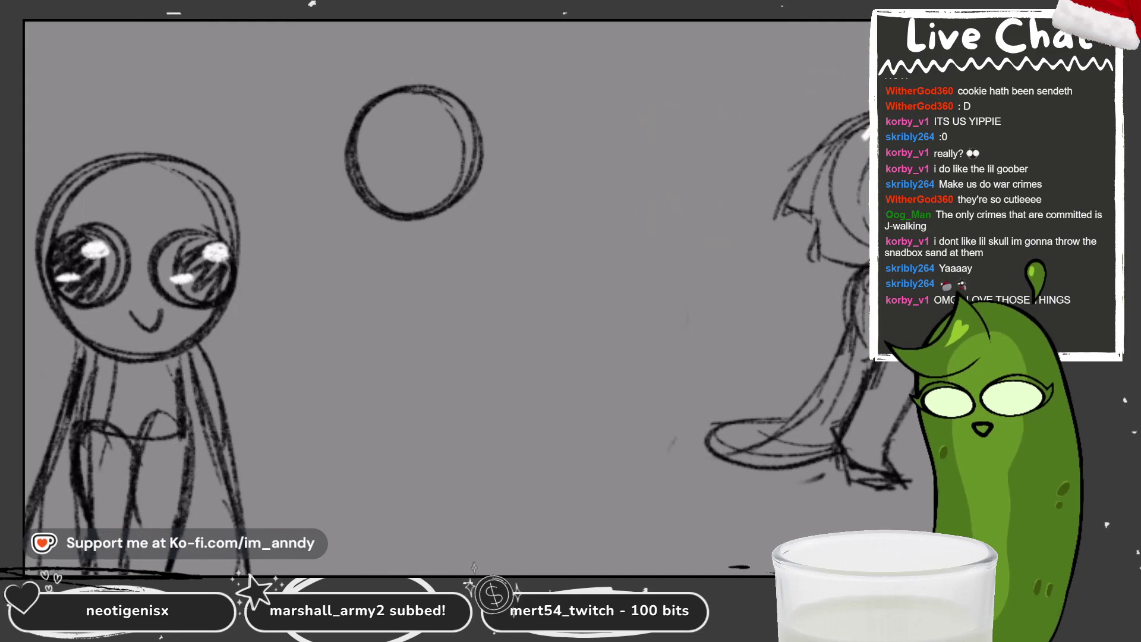
scroll(374, 312, "down", 1)
scroll(374, 312, "down", 1)
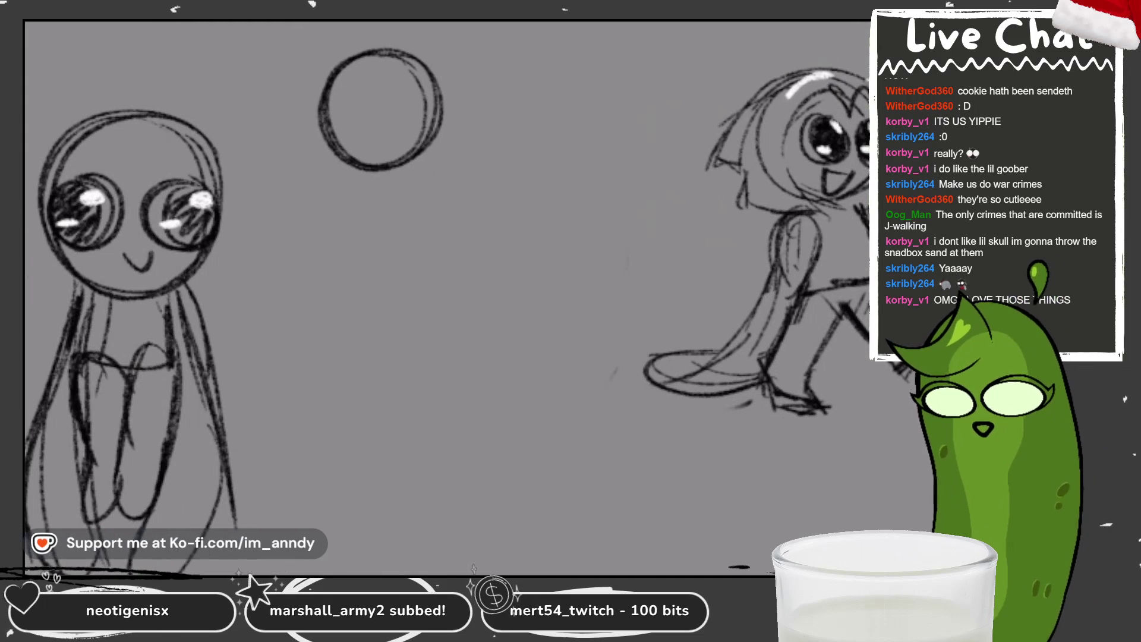
left_click_drag(461, 185, 507, 157)
mouse_move(495, 118)
left_mouse_down()
mouse_move(479, 193)
mouse_move(569, 127)
left_mouse_up()
key("ctrl+z")
key("ctrl+z")
mouse_move(508, 80)
left_mouse_down()
mouse_move(476, 201)
mouse_move(590, 93)
left_mouse_up()
left_click_drag(592, 98, 553, 203)
left_click_drag(472, 203, 549, 198)
Draw an oval face inside the box and a zigzag antenna above it, redrawing each once.
mouse_move(526, 116)
left_mouse_down()
mouse_move(536, 114)
mouse_move(512, 117)
mouse_move(505, 168)
left_mouse_up()
key("ctrl+z")
key("ctrl+z")
key("ctrl+z")
mouse_move(540, 106)
left_mouse_down()
mouse_move(546, 135)
mouse_move(527, 171)
left_mouse_up()
left_click_drag(555, 88, 576, 37)
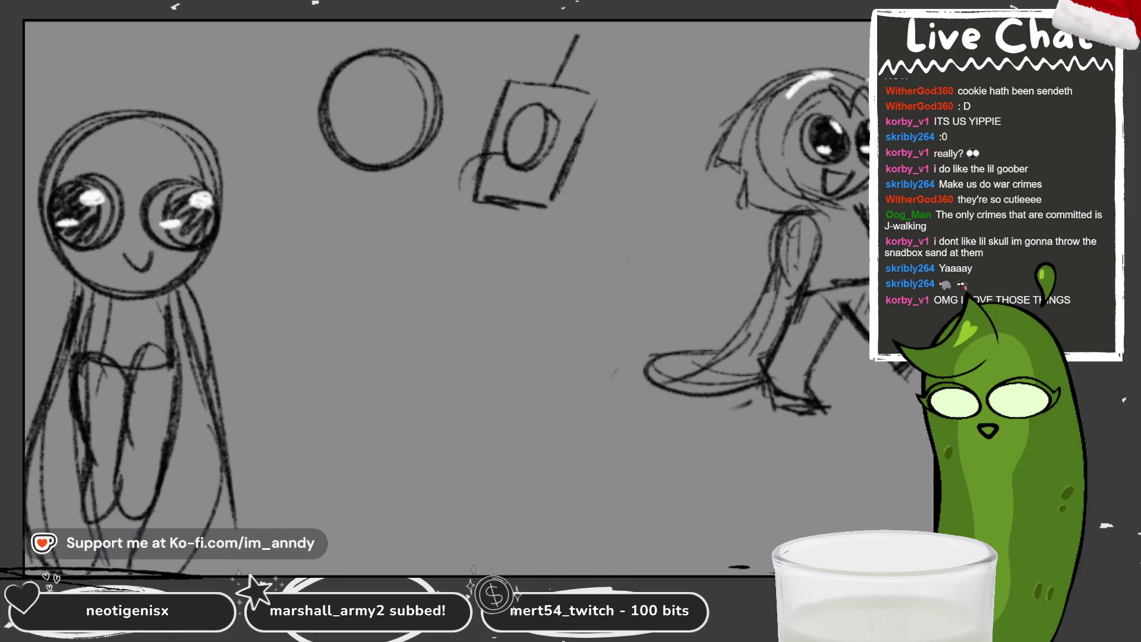
key("ctrl+z")
left_click_drag(558, 89, 579, 23)
Thicken the box's right side and sketch the robot's long body hanging below.
left_click_drag(599, 107, 562, 214)
mouse_move(598, 147)
left_mouse_down()
mouse_move(555, 216)
mouse_move(595, 167)
left_mouse_up()
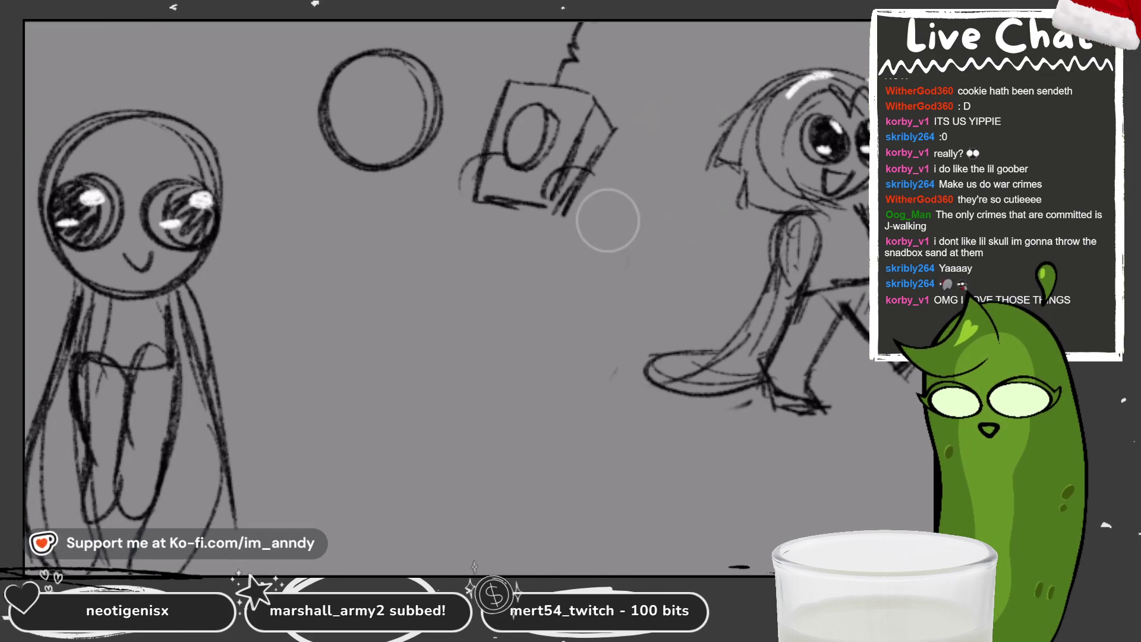
mouse_move(597, 179)
left_mouse_down()
mouse_move(548, 215)
mouse_move(539, 272)
mouse_move(595, 272)
mouse_move(588, 314)
left_mouse_up()
mouse_move(526, 214)
left_mouse_down()
mouse_move(512, 290)
mouse_move(548, 361)
mouse_move(591, 294)
left_mouse_up()
scroll(535, 312, "up", 2)
scroll(535, 313, "up", 2)
Draw round glasses with pupils and an open smiling mouth inside the empty circle.
mouse_move(361, 189)
left_mouse_down()
mouse_move(298, 268)
mouse_move(353, 189)
mouse_move(321, 268)
left_mouse_up()
left_click_drag(321, 268, 355, 201)
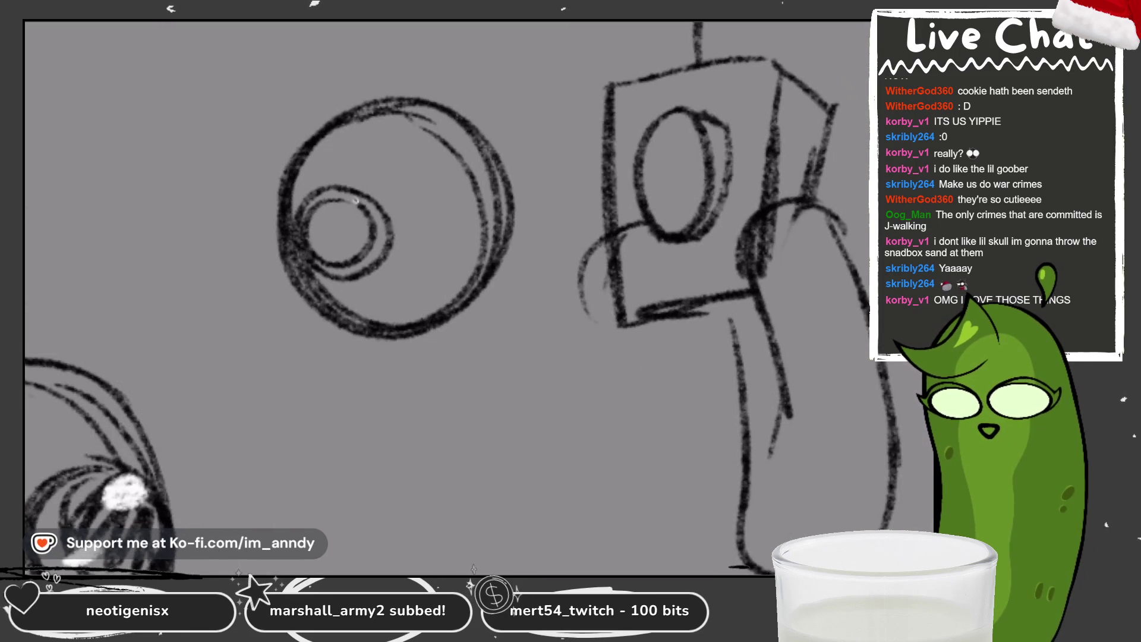
left_click_drag(451, 185, 504, 259)
mouse_move(446, 198)
left_mouse_down()
mouse_move(419, 260)
mouse_move(481, 201)
left_mouse_up()
left_click_drag(390, 247, 409, 225)
left_click_drag(367, 283, 418, 284)
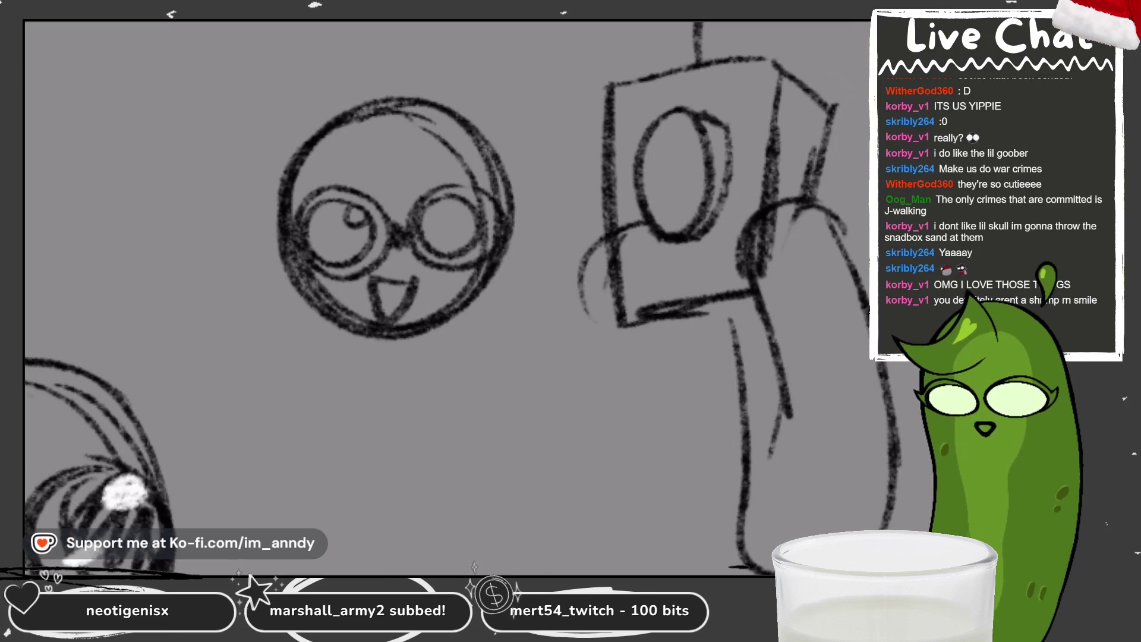
scroll(445, 294, "down", 2)
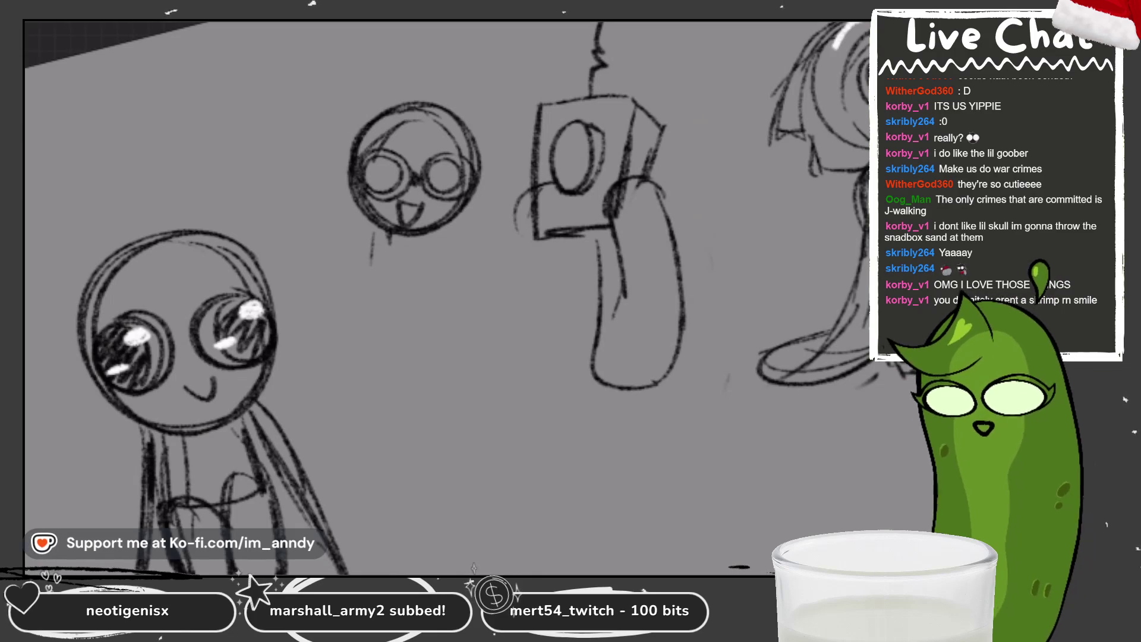
scroll(459, 116, "up", 2)
Add brows and sketch a hood wrapping around the face, undoing a stray edge stroke.
mouse_move(334, 149)
left_mouse_down()
mouse_move(381, 177)
mouse_move(468, 137)
mouse_move(294, 188)
mouse_move(366, 318)
left_mouse_up()
mouse_move(489, 152)
left_mouse_down()
mouse_move(442, 307)
mouse_move(370, 328)
left_mouse_up()
mouse_move(392, 94)
left_mouse_down()
mouse_move(250, 156)
mouse_move(285, 268)
left_mouse_up()
key("ctrl+z")
mouse_move(378, 89)
left_mouse_down()
mouse_move(243, 174)
mouse_move(285, 183)
mouse_move(303, 308)
mouse_move(352, 320)
left_mouse_up()
mouse_move(419, 90)
left_mouse_down()
mouse_move(499, 205)
mouse_move(451, 316)
left_mouse_up()
scroll(450, 317, "down", 2)
scroll(366, 299, "down", 2)
Sketch the arm curling over toward the robot and extend the body line under the face.
mouse_move(366, 298)
left_mouse_down()
mouse_move(437, 236)
mouse_move(484, 230)
left_mouse_up()
key("ctrl+z")
key("ctrl+z")
mouse_move(397, 246)
left_mouse_down()
mouse_move(492, 223)
mouse_move(497, 326)
mouse_move(481, 357)
left_mouse_up()
left_click_drag(437, 295, 495, 352)
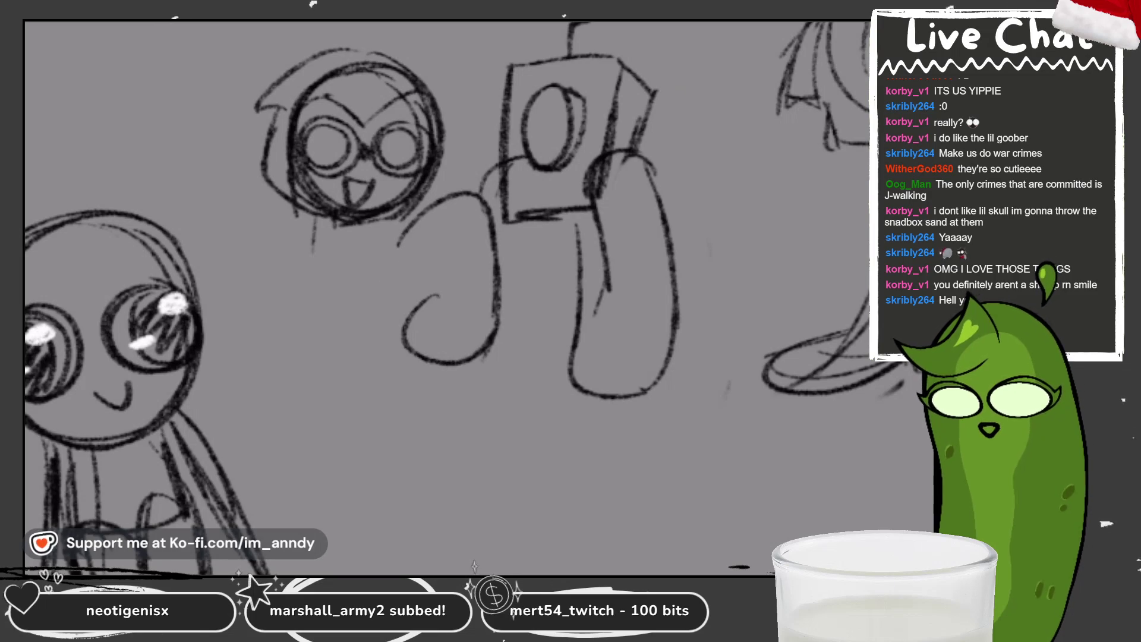
left_click_drag(328, 215, 315, 306)
Sketch the hooded body under the face with a raised arm and bottom line.
left_click_drag(307, 219, 383, 242)
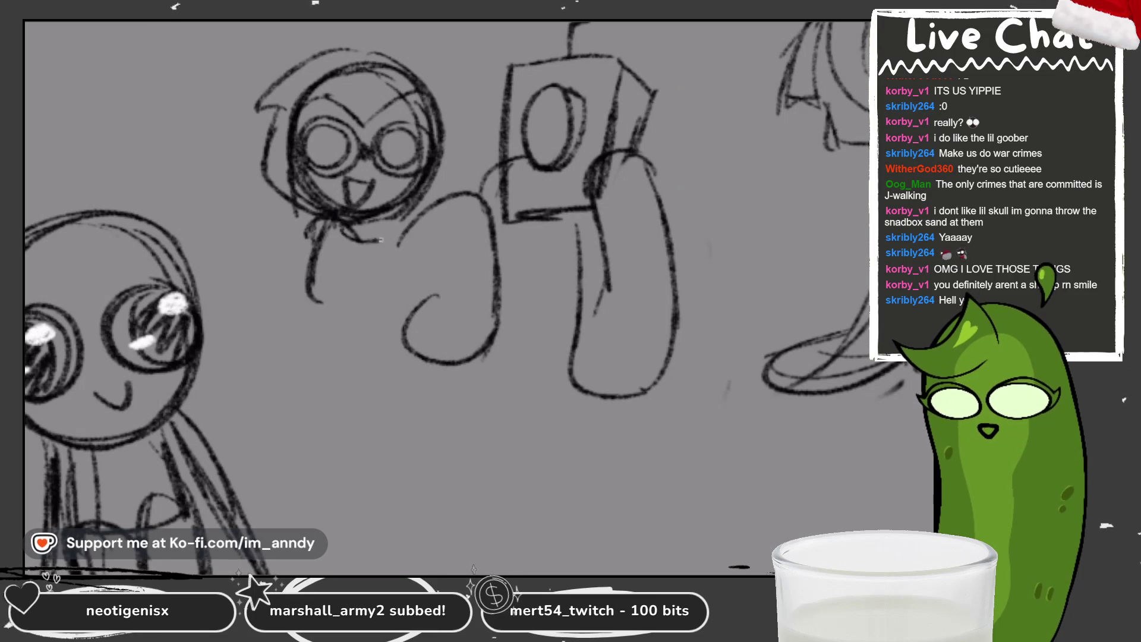
key("ctrl+z")
mouse_move(317, 220)
left_mouse_down()
mouse_move(299, 298)
mouse_move(339, 233)
left_mouse_up()
mouse_move(336, 218)
left_mouse_down()
mouse_move(338, 268)
mouse_move(435, 207)
left_mouse_up()
left_click_drag(307, 313, 403, 283)
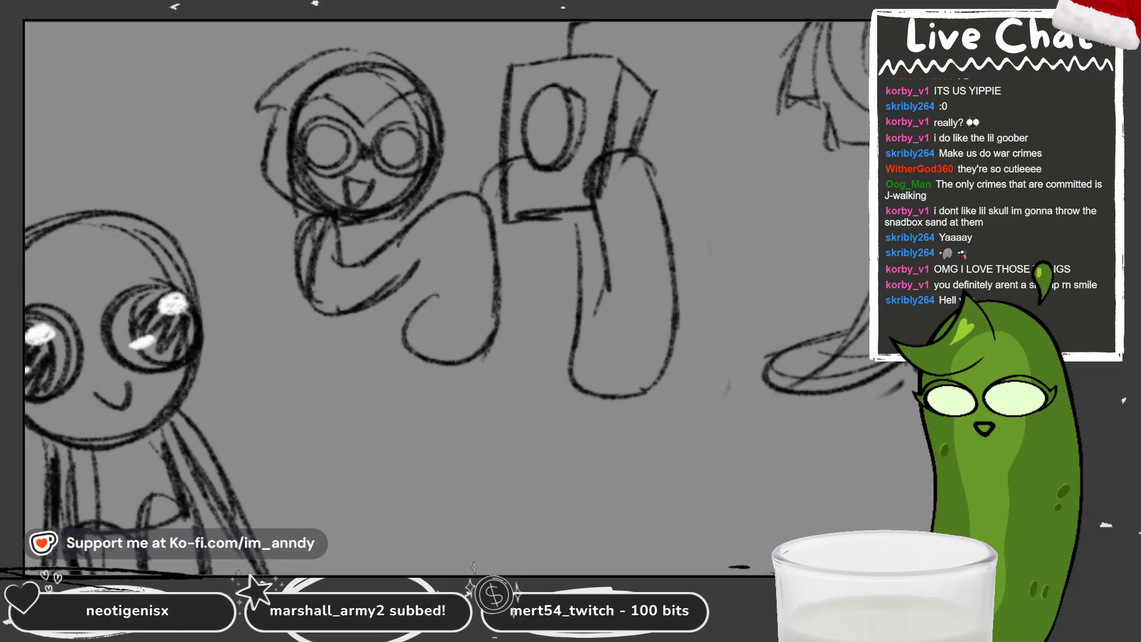
scroll(446, 299, "down", 5)
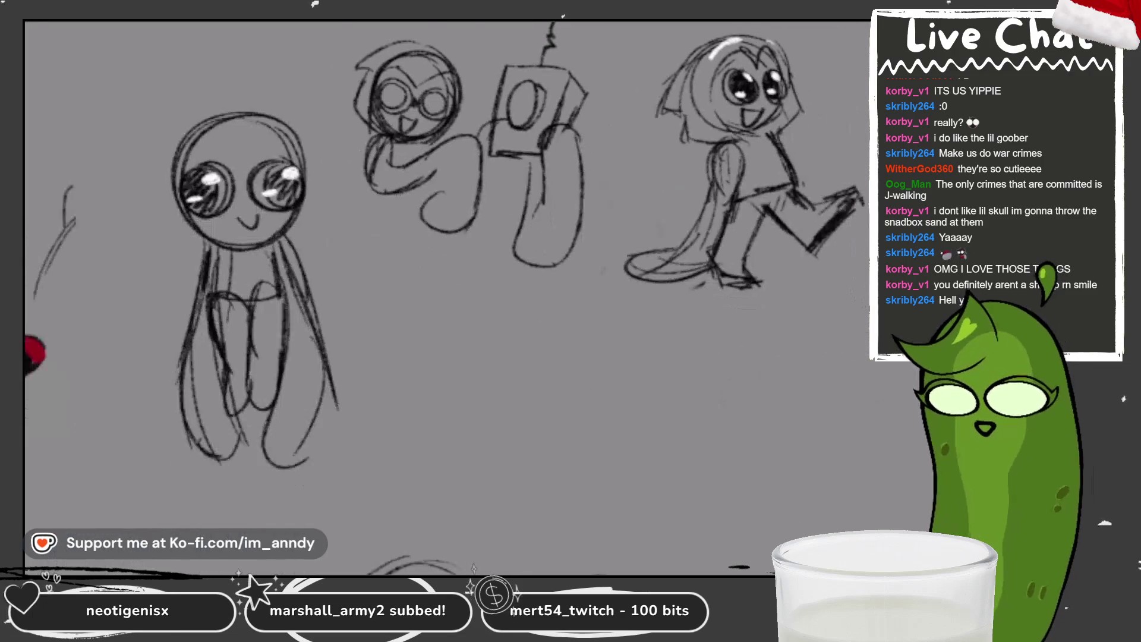
scroll(446, 299, "up", 3)
scroll(446, 299, "up", 3)
scroll(434, 295, "down", 1)
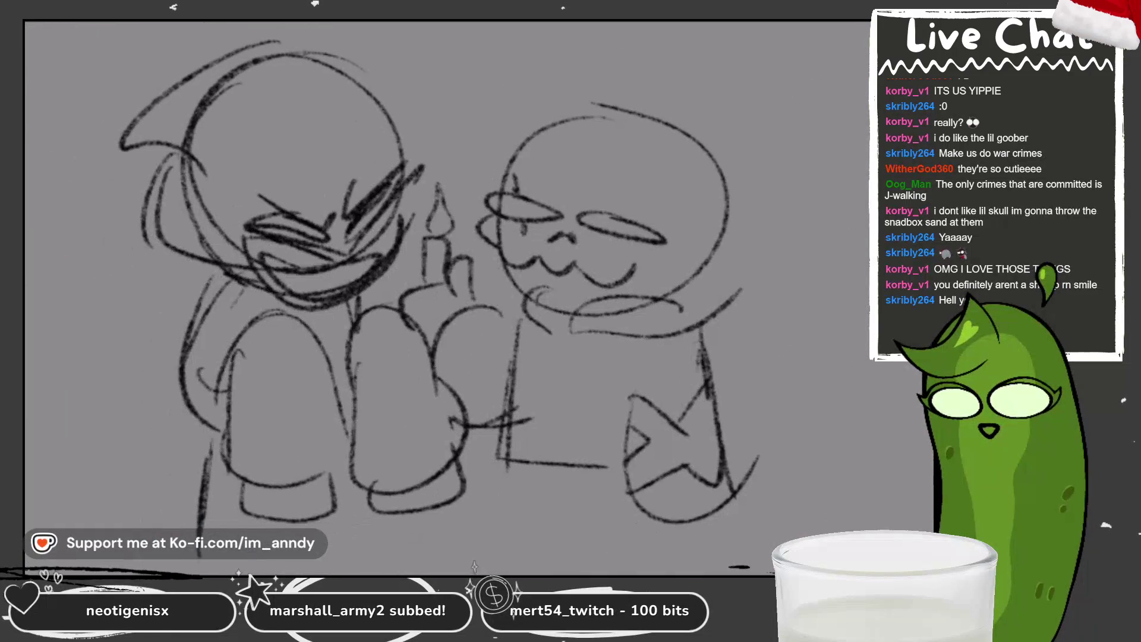
scroll(434, 296, "up", 1)
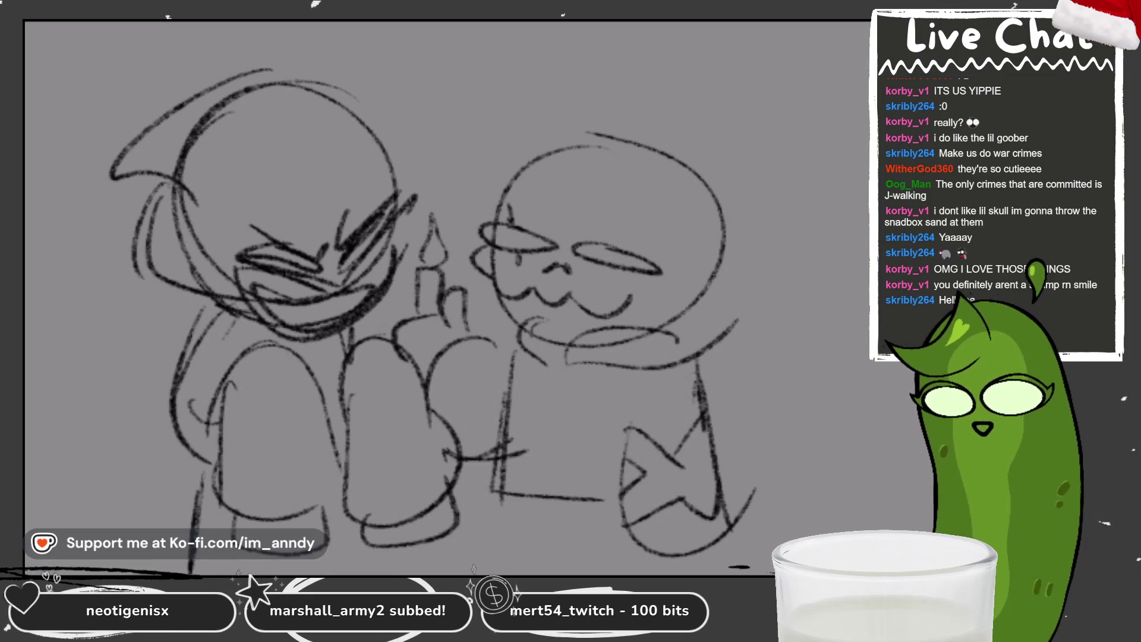
scroll(446, 299, "down", 2)
scroll(446, 299, "up", 1)
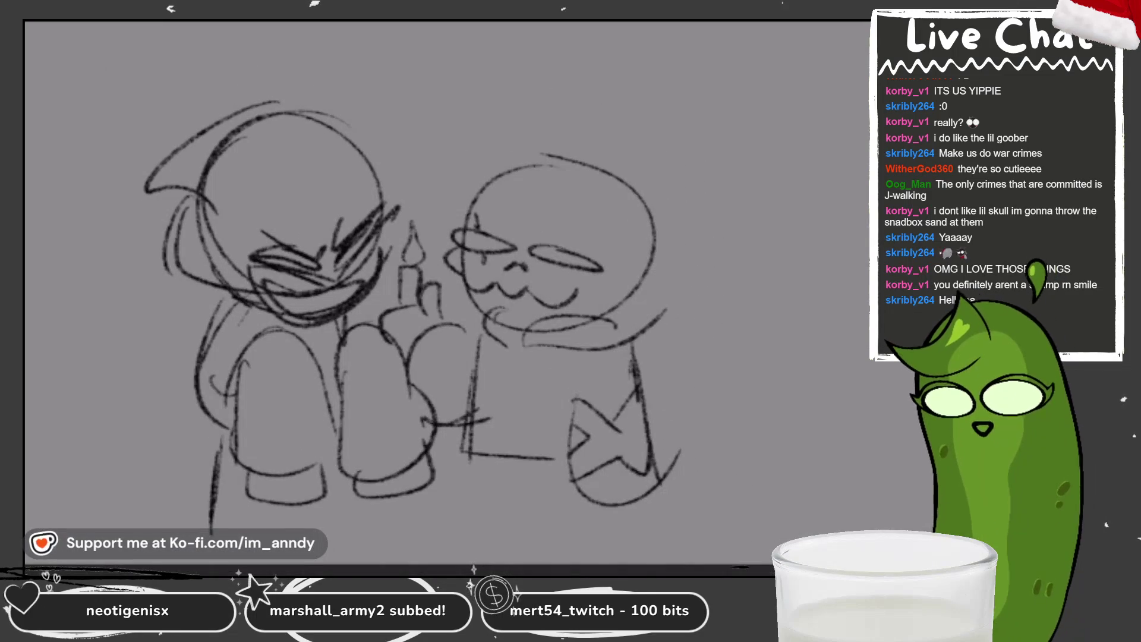
scroll(415, 250, "up", 1)
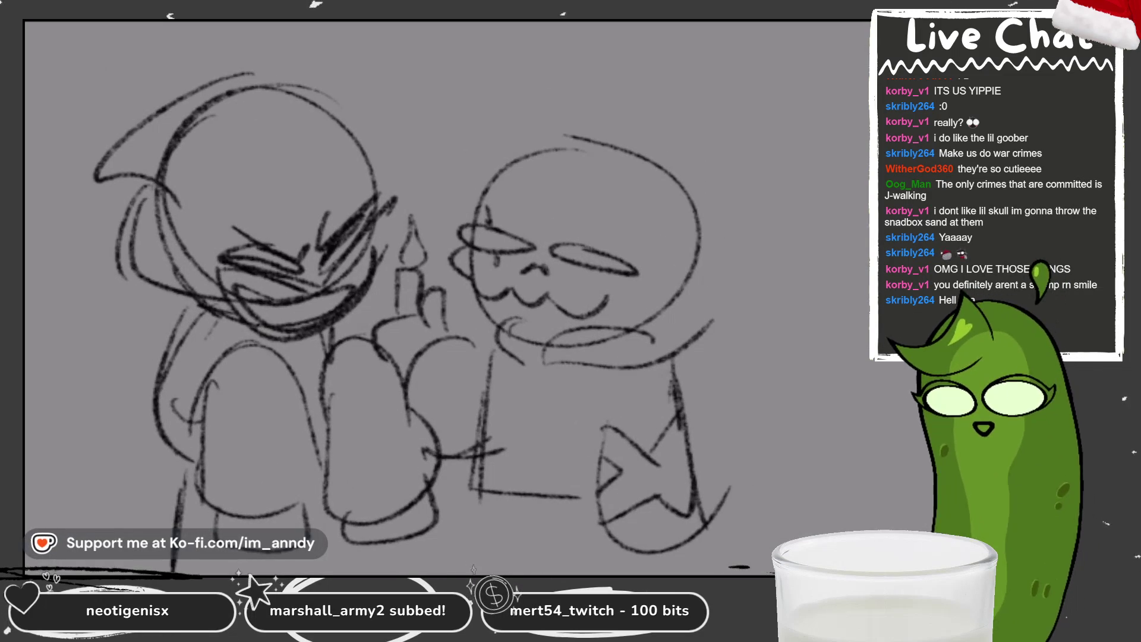
scroll(445, 295, "down", 1)
scroll(446, 294, "down", 1)
scroll(401, 134, "up", 2)
scroll(401, 135, "up", 1)
scroll(447, 298, "up", 2)
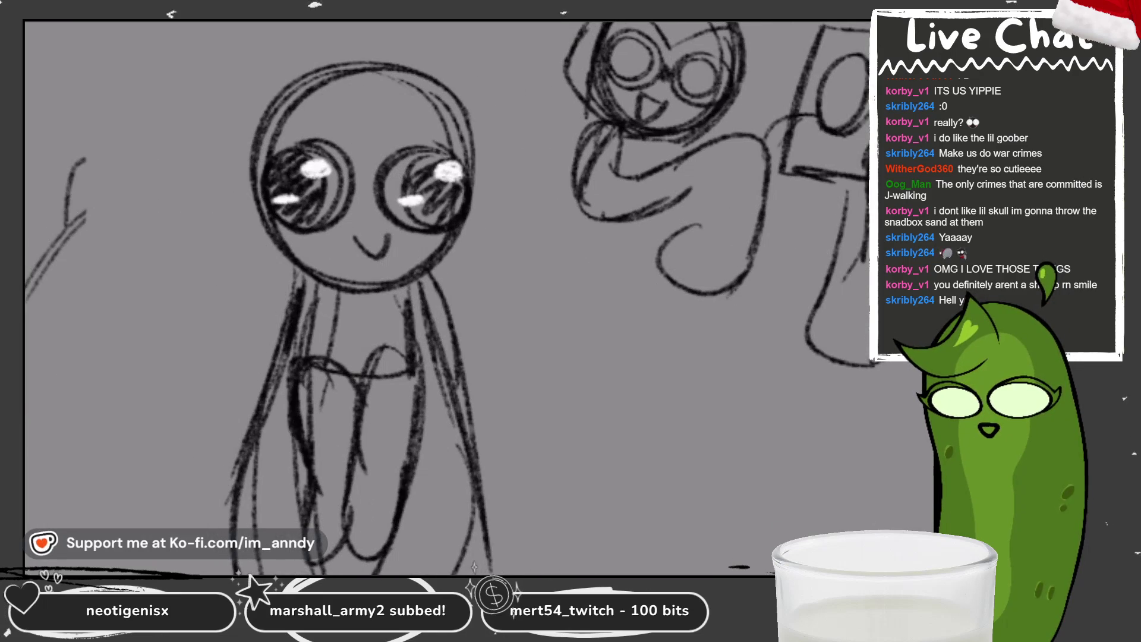
mouse_move(278, 267)
left_mouse_down()
mouse_move(326, 314)
mouse_move(303, 313)
left_mouse_up()
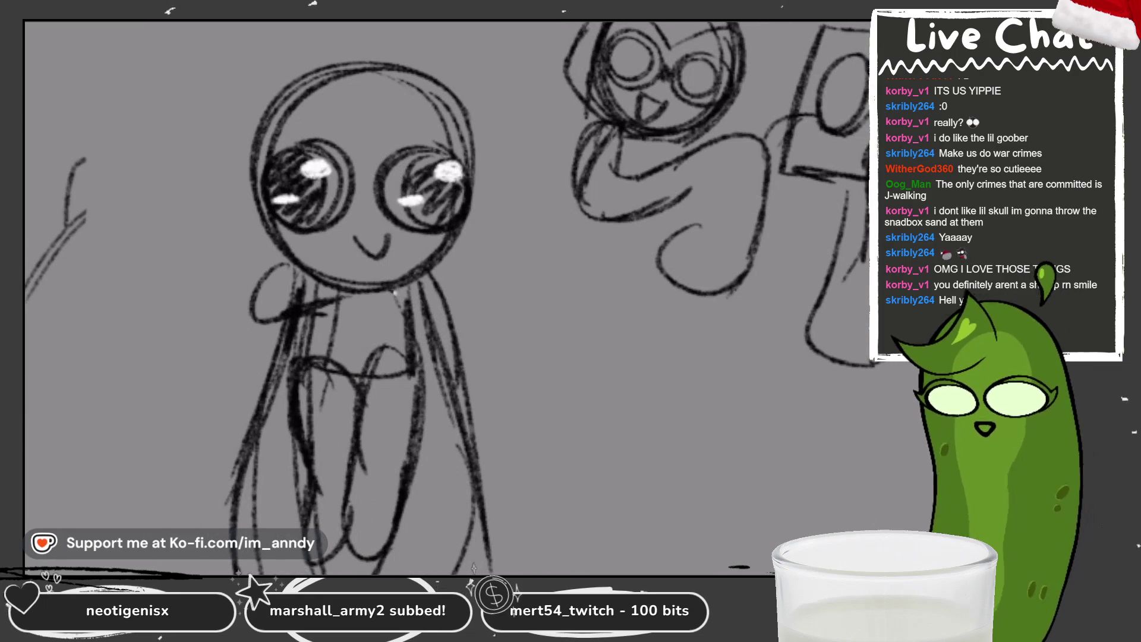
Draw the big-eyed figure's stubby arms, extend the hooded figure's arm and start its first leg and foot.
left_click_drag(411, 337, 434, 268)
scroll(445, 299, "down", 2)
scroll(446, 298, "right", 3)
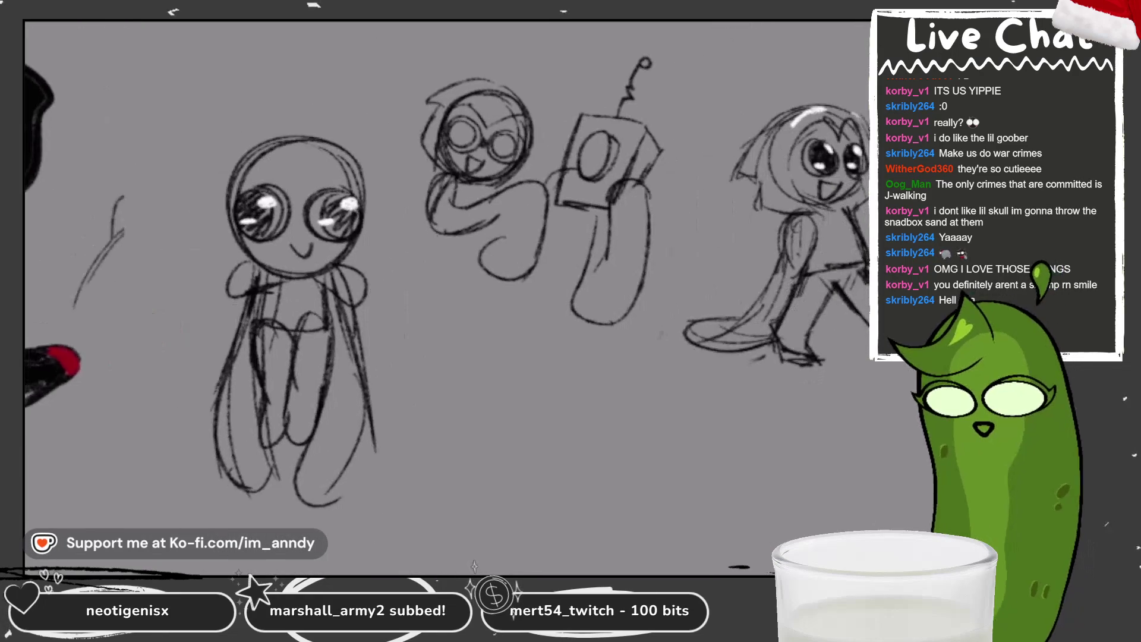
scroll(446, 298, "up", 2)
scroll(446, 299, "down", 2)
mouse_move(437, 161)
left_mouse_down()
mouse_move(499, 154)
mouse_move(577, 121)
left_mouse_up()
mouse_move(294, 245)
left_mouse_down()
mouse_move(280, 313)
mouse_move(406, 308)
left_mouse_up()
left_click_drag(308, 297, 392, 290)
mouse_move(294, 277)
left_mouse_down()
mouse_move(218, 414)
mouse_move(225, 445)
left_mouse_up()
left_click_drag(270, 304, 219, 446)
left_click_drag(187, 453, 281, 452)
left_click_drag(319, 308, 281, 459)
Outline the feet and draw the hooded figure's second leg, refining both legs.
mouse_move(239, 410)
left_mouse_down()
mouse_move(183, 463)
mouse_move(281, 461)
left_mouse_up()
mouse_move(353, 307)
left_mouse_down()
mouse_move(366, 370)
mouse_move(411, 426)
left_mouse_up()
left_click_drag(375, 340, 399, 435)
mouse_move(406, 353)
left_mouse_down()
mouse_move(358, 466)
mouse_move(455, 472)
left_mouse_up()
left_click_drag(385, 471, 460, 472)
mouse_move(463, 371)
left_mouse_down()
mouse_move(429, 451)
mouse_move(477, 473)
left_mouse_up()
mouse_move(401, 318)
left_mouse_down()
mouse_move(365, 377)
mouse_move(401, 369)
left_mouse_up()
scroll(446, 268, "down", 3)
scroll(445, 294, "down", 3)
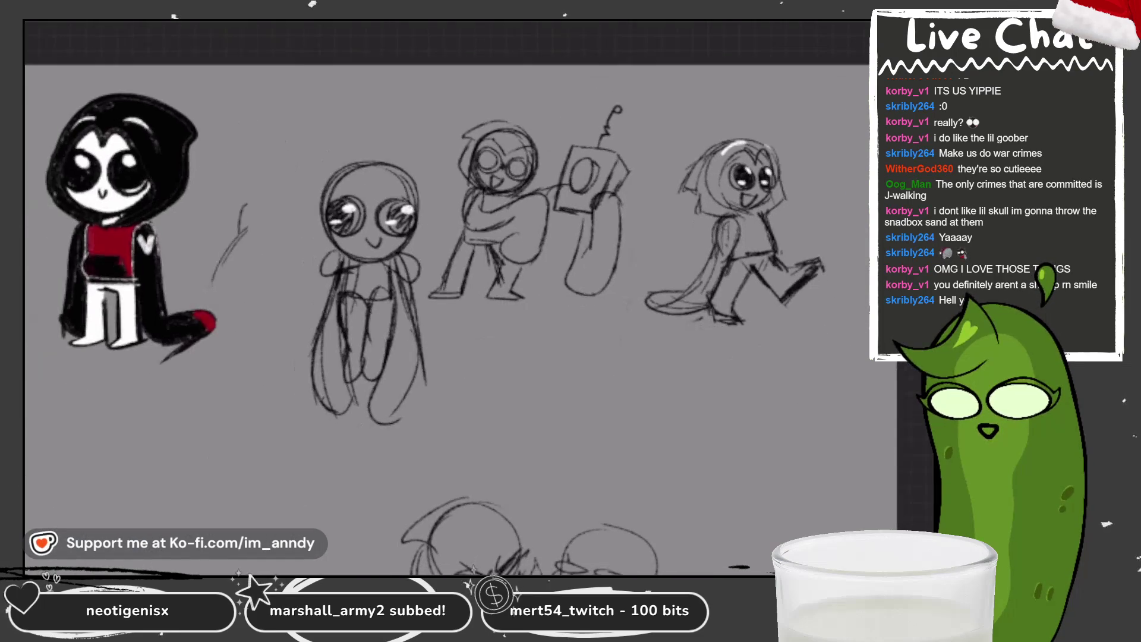
scroll(446, 294, "up", 2)
scroll(447, 295, "up", 3)
scroll(295, 228, "up", 2)
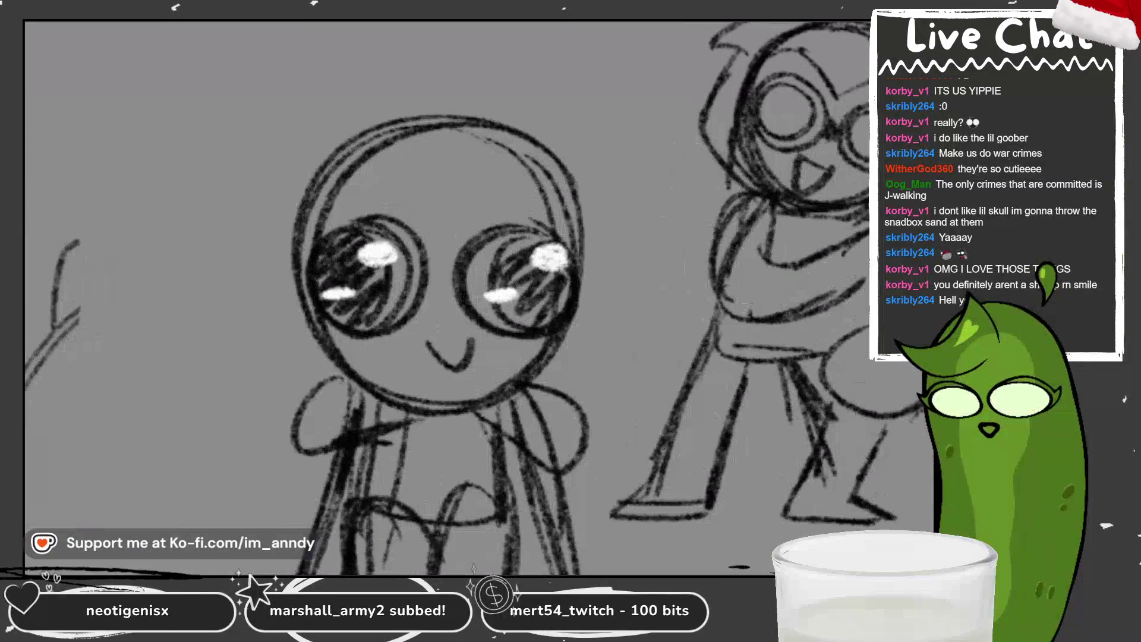
left_click_drag(470, 99, 423, 42)
scroll(469, 100, "down", 2)
Try ears on either side of the centre head twice, undoing both attempts.
key("ctrl+z")
scroll(481, 170, "up", 3)
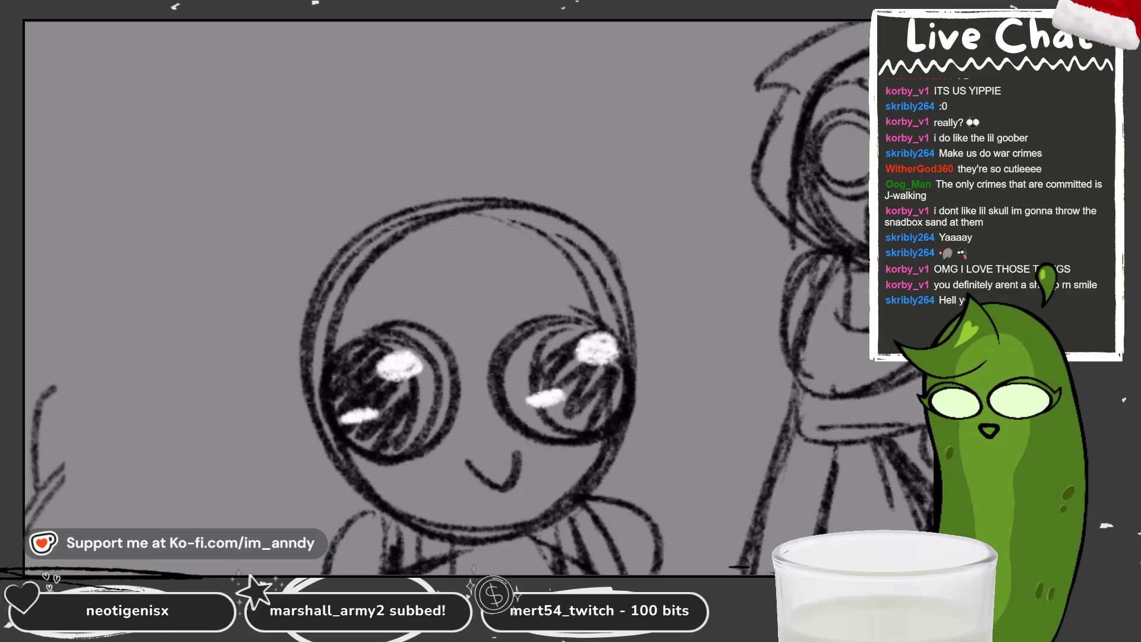
scroll(433, 147, "down", 2)
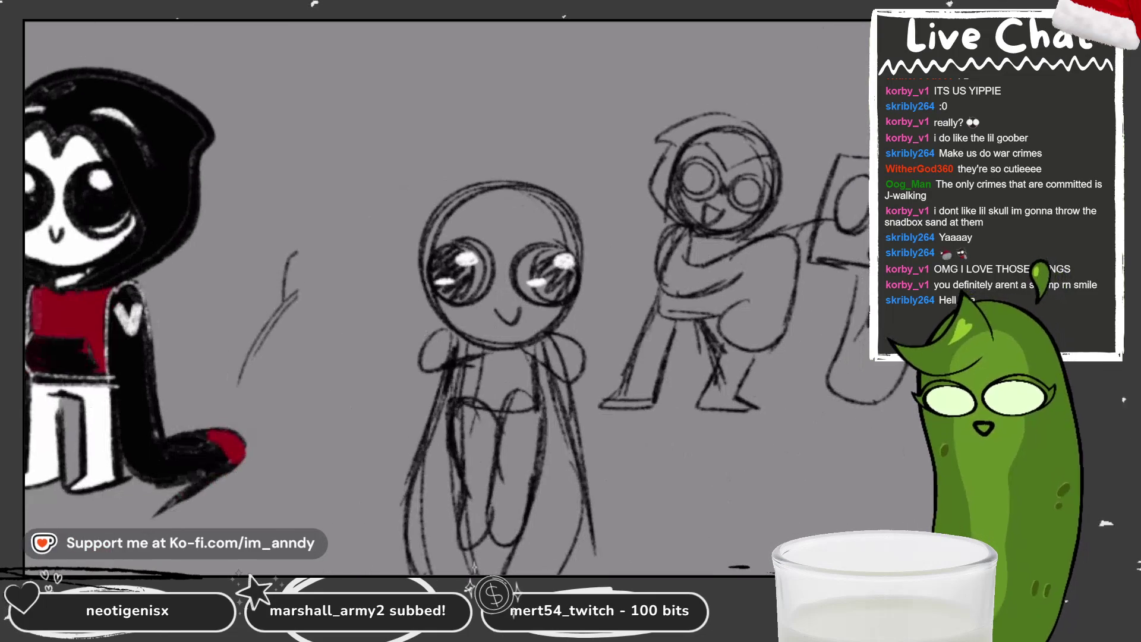
scroll(456, 295, "down", 2)
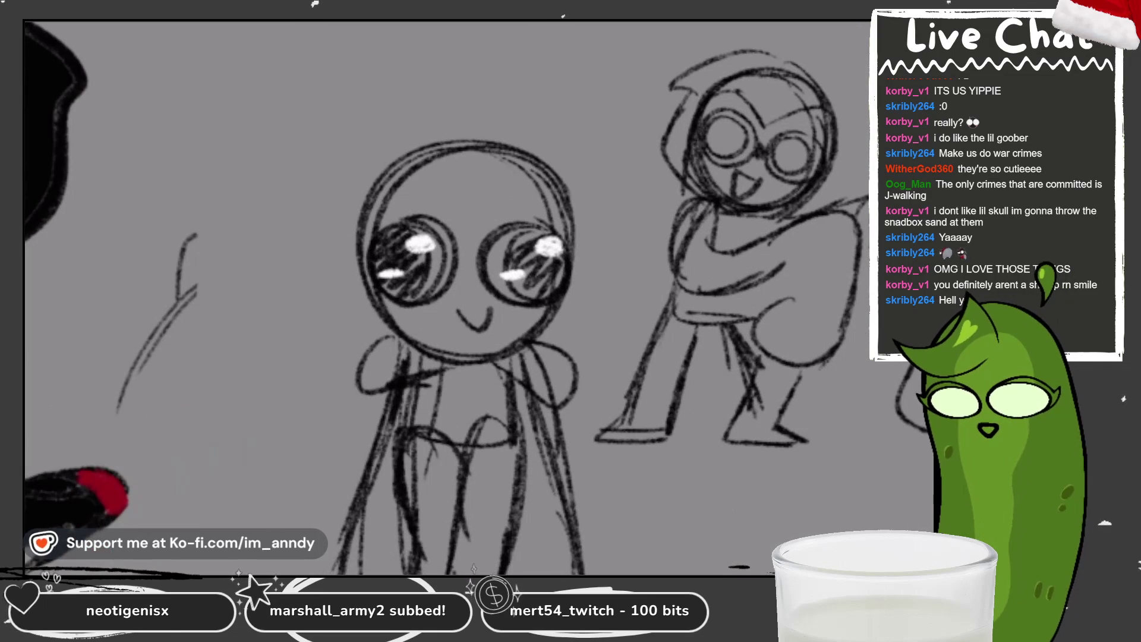
left_click_drag(596, 272, 565, 316)
left_click_drag(361, 258, 383, 323)
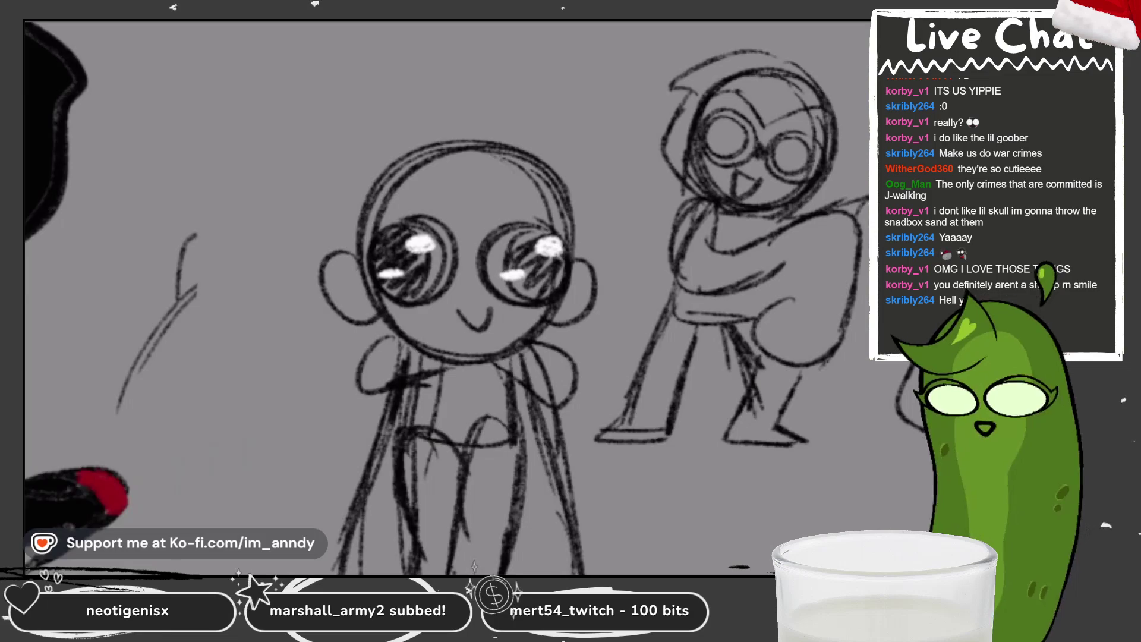
scroll(384, 323, "down", 2)
key("ctrl+z")
key("ctrl+z")
scroll(625, 264, "up", 2)
left_click_drag(501, 223, 505, 260)
left_click_drag(353, 220, 358, 268)
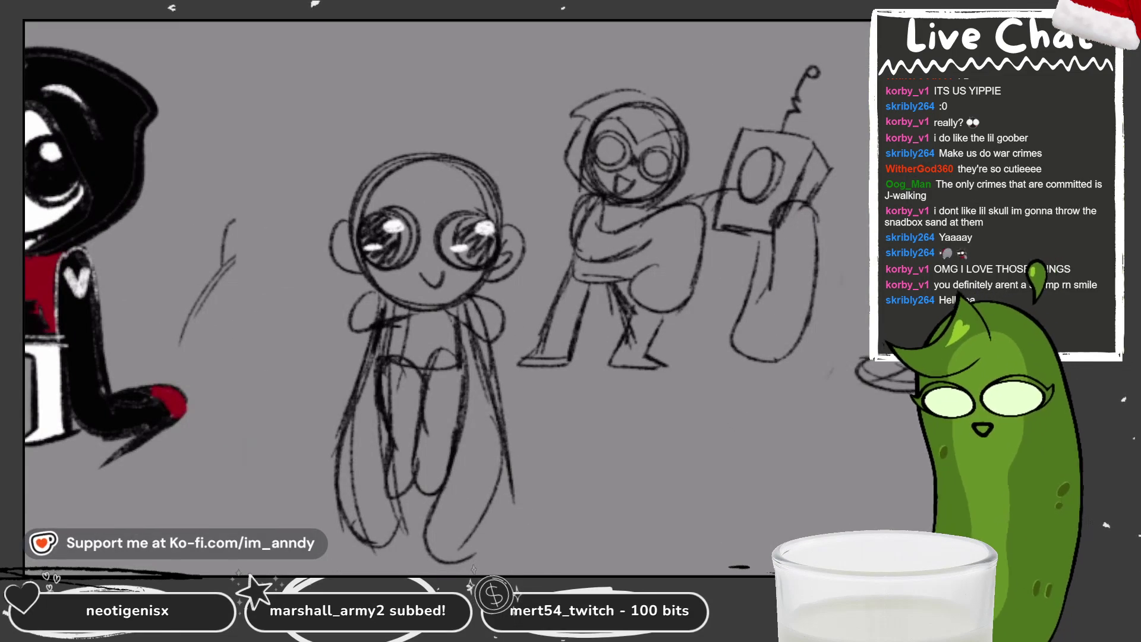
scroll(535, 267, "down", 2)
key("ctrl+z")
key("ctrl+z")
scroll(642, 313, "up", 2)
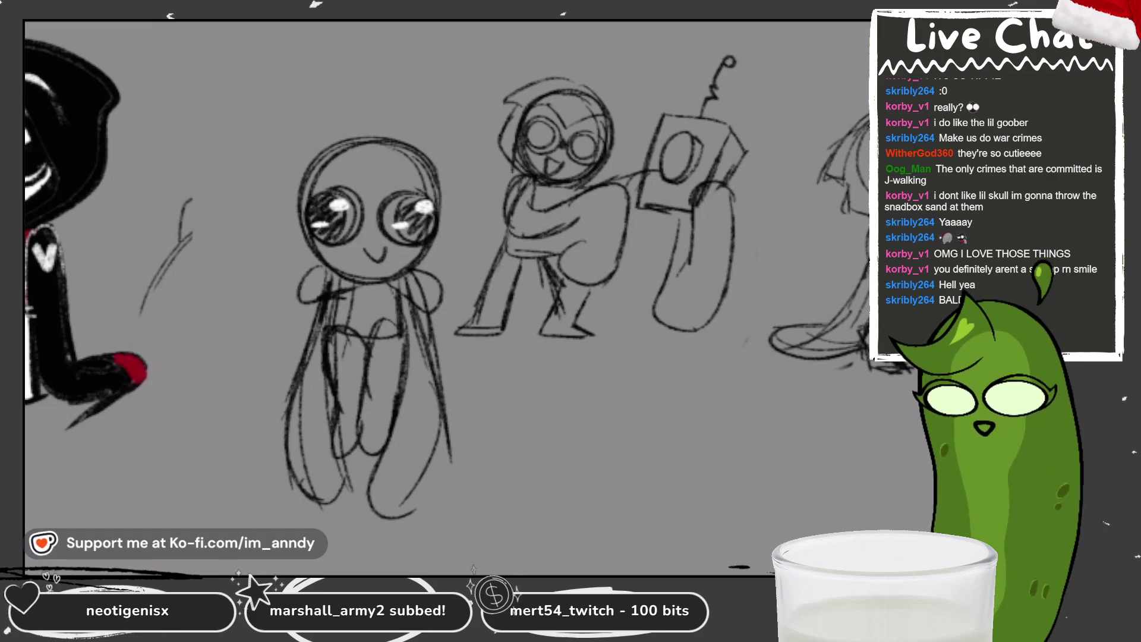
scroll(447, 295, "up", 2)
Give the big-eyed head a heart-tipped antenna and a curly tuft, redrawing the antenna stroke.
left_click_drag(409, 159, 392, 106)
scroll(446, 294, "up", 1)
scroll(535, 295, "up", 1)
key("ctrl+z")
mouse_move(452, 189)
left_mouse_down()
mouse_move(521, 112)
mouse_move(455, 134)
mouse_move(459, 145)
left_mouse_up()
scroll(455, 232, "down", 3)
scroll(446, 295, "down", 1)
scroll(446, 295, "down", 1)
scroll(446, 294, "down", 1)
scroll(446, 294, "right", 2)
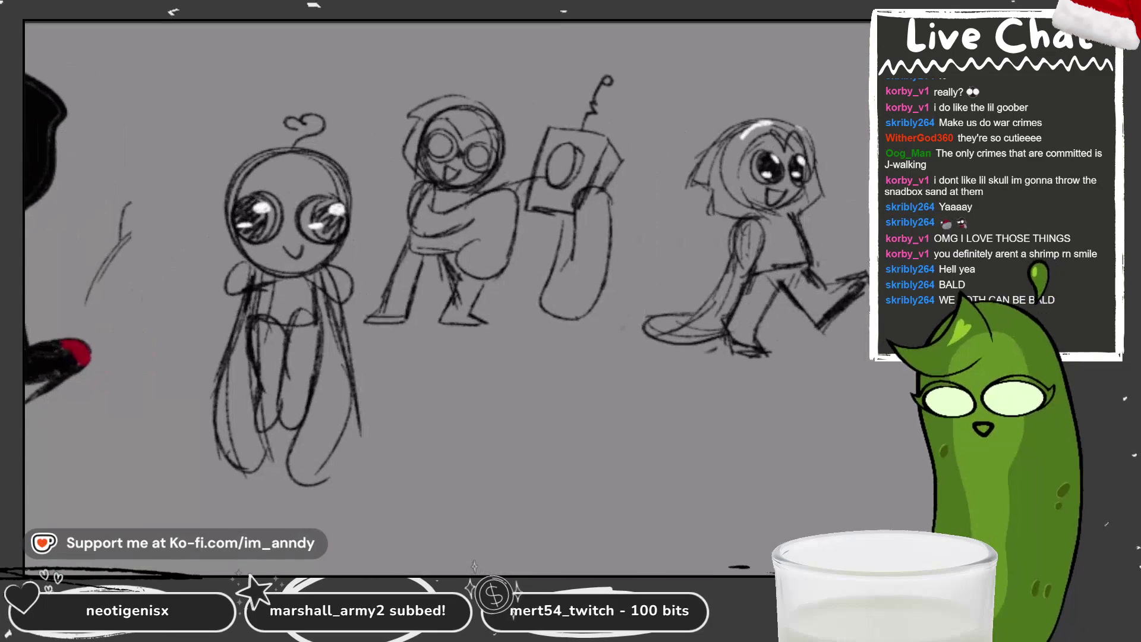
scroll(445, 295, "up", 2)
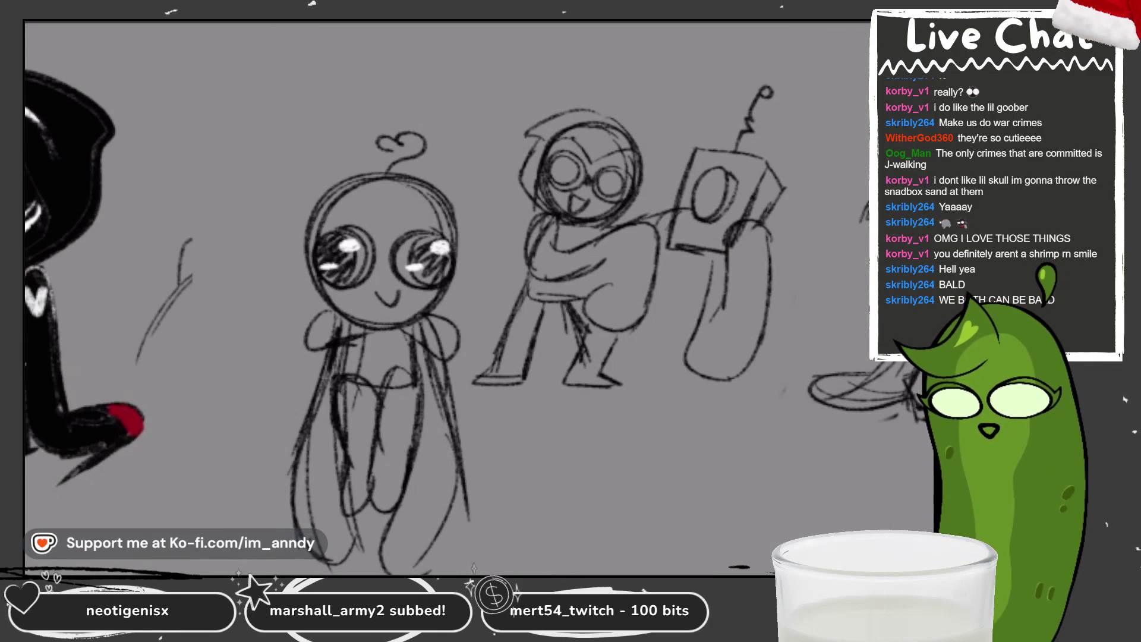
scroll(410, 138, "up", 3)
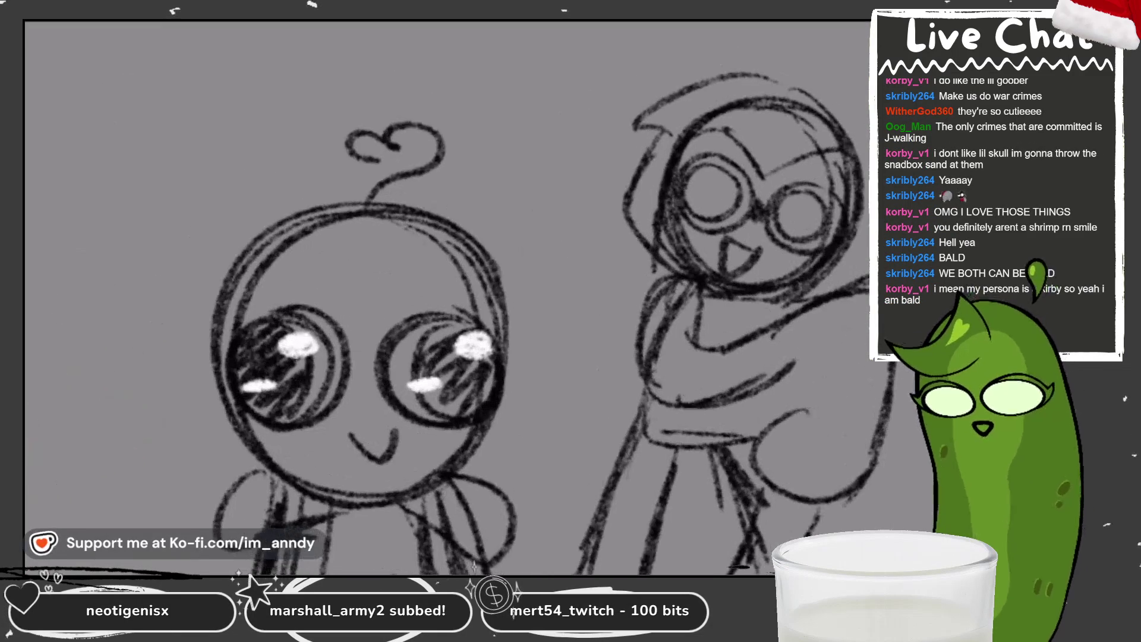
mouse_move(358, 228)
left_mouse_down()
mouse_move(437, 191)
mouse_move(373, 265)
left_mouse_up()
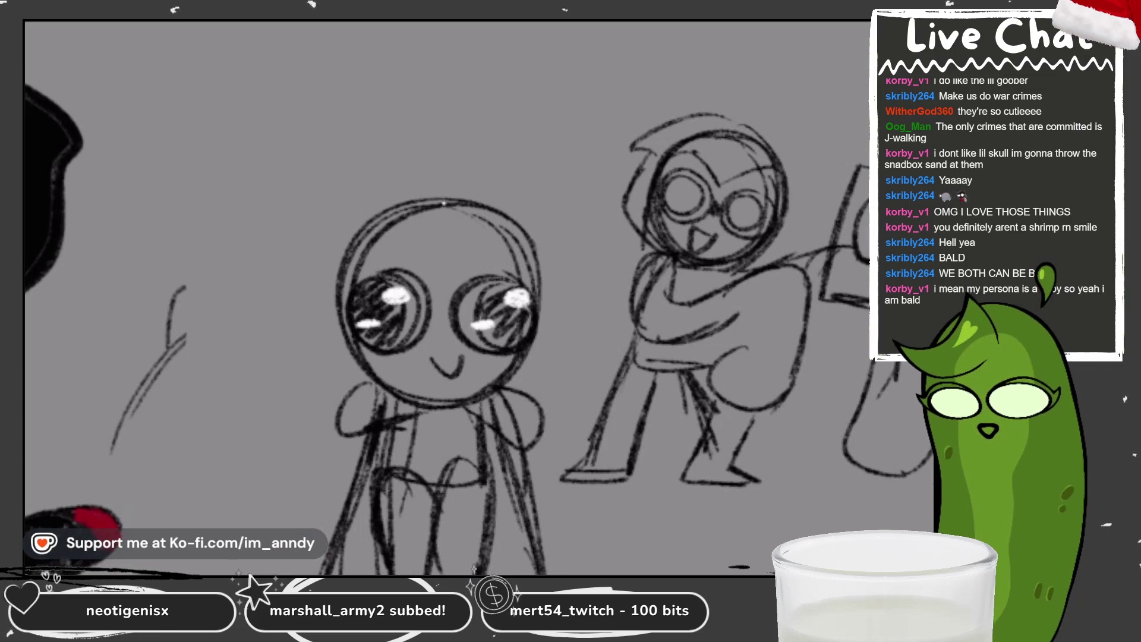
left_click_drag(444, 204, 477, 143)
key("ctrl+z")
mouse_move(451, 203)
left_mouse_down()
mouse_move(468, 165)
mouse_move(440, 136)
mouse_move(451, 165)
left_mouse_up()
scroll(445, 294, "down", 2)
scroll(446, 294, "down", 3)
scroll(447, 294, "down", 3)
scroll(446, 294, "down", 1)
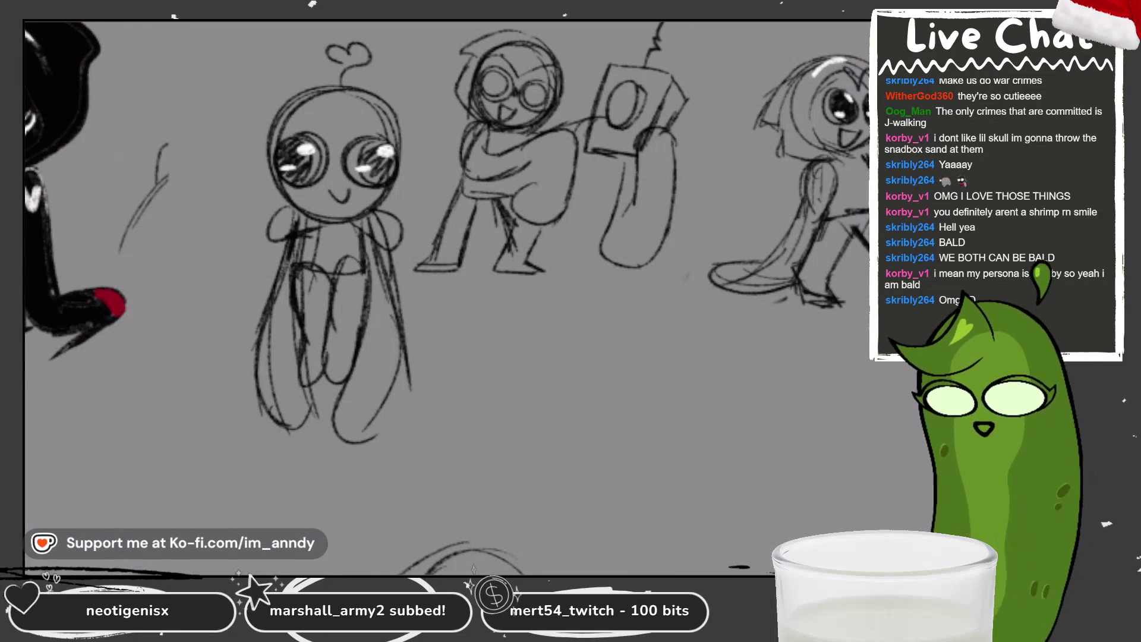
scroll(446, 294, "down", 1)
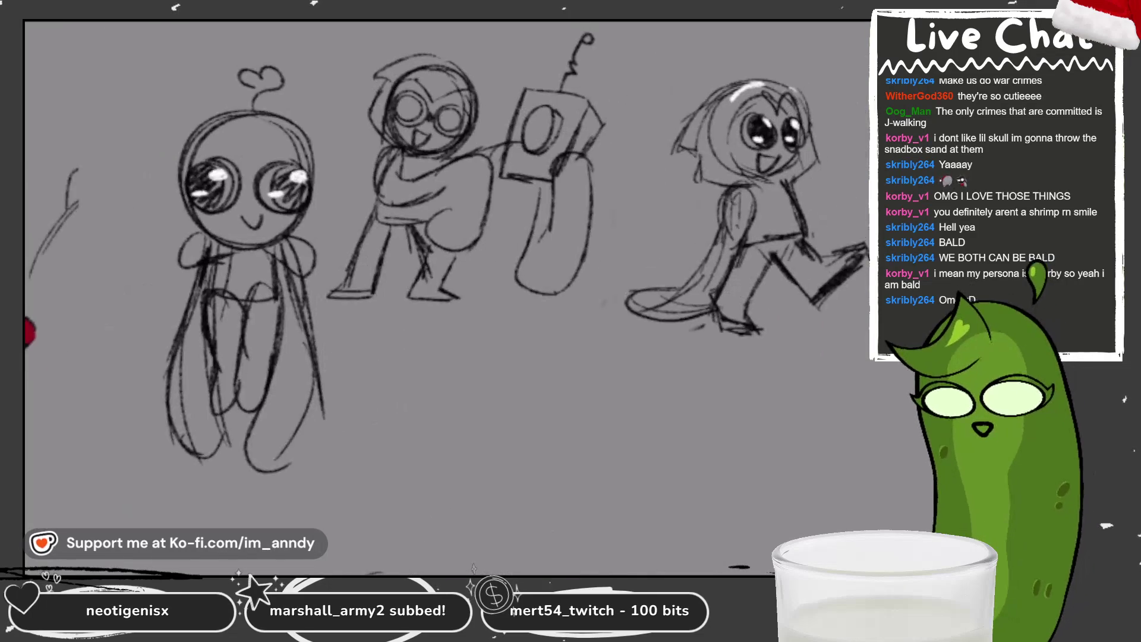
scroll(446, 294, "up", 4)
scroll(428, 185, "up", 2)
Scribble black into the hooded figure's glasses lenses.
mouse_move(504, 114)
left_mouse_down()
mouse_move(445, 158)
mouse_move(517, 121)
mouse_move(453, 147)
mouse_move(453, 169)
mouse_move(510, 141)
mouse_move(494, 127)
left_mouse_up()
mouse_move(627, 134)
left_mouse_down()
mouse_move(583, 145)
mouse_move(630, 140)
mouse_move(612, 161)
mouse_move(591, 141)
mouse_move(611, 133)
left_mouse_up()
Zoom out over the sketches, try a white hood highlight, undo it and shift the view right.
key("c")
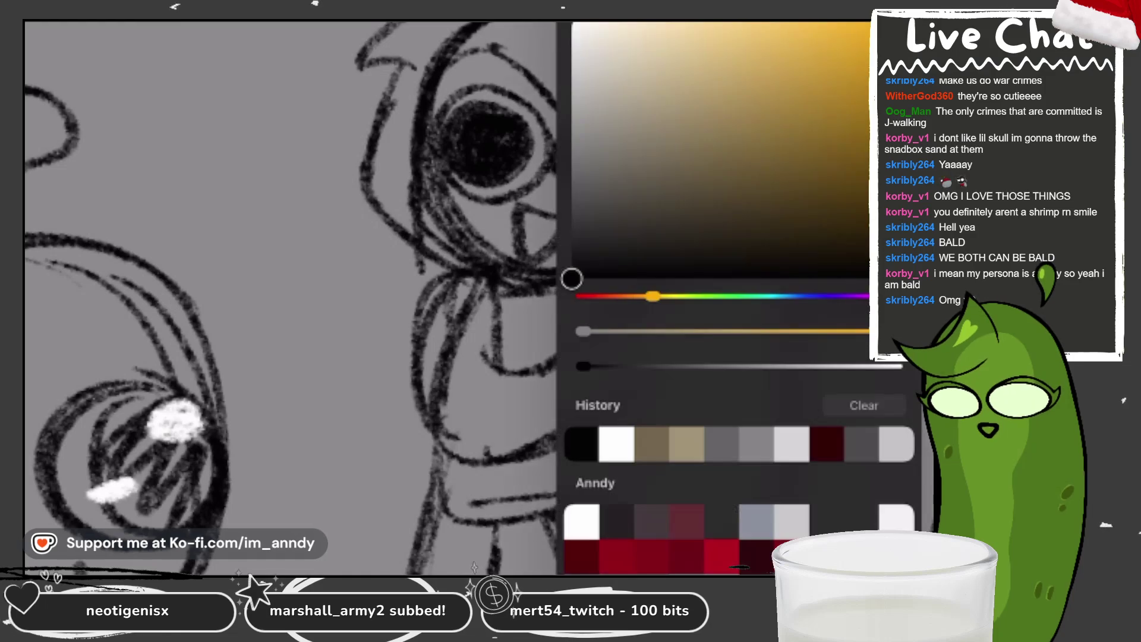
key("c")
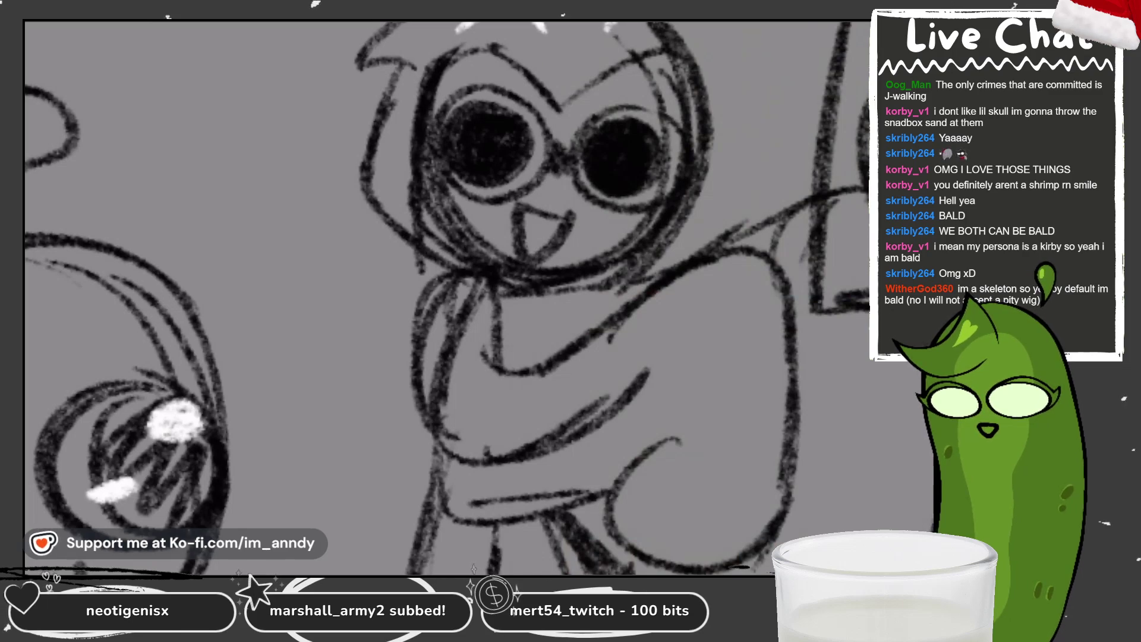
key("ctrl+minus")
key("ctrl+minus")
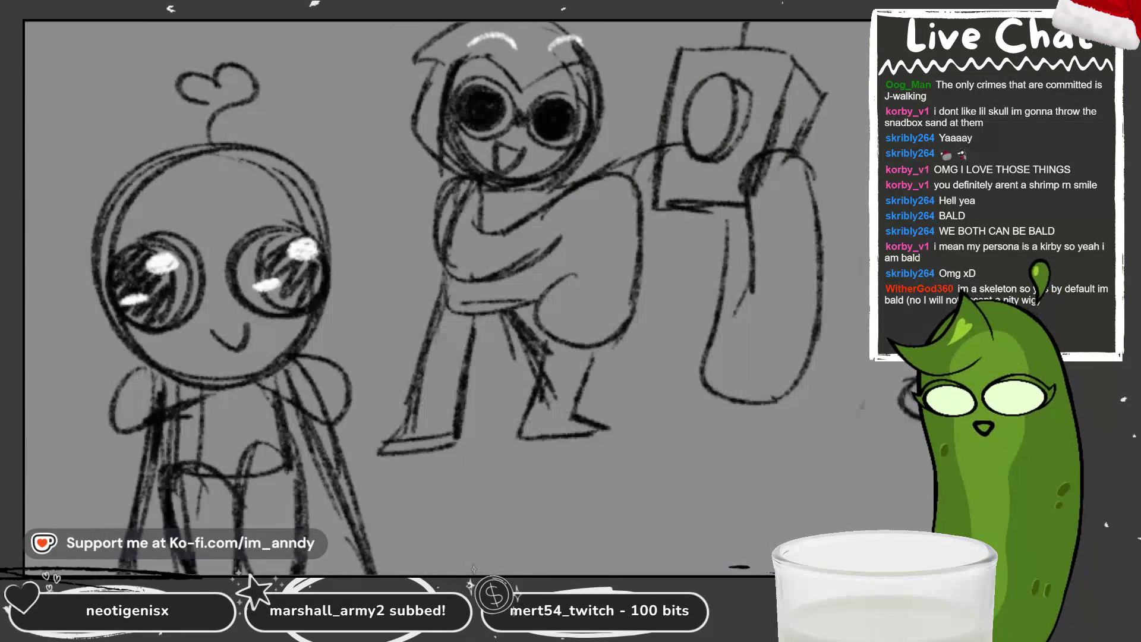
key("ctrl+minus")
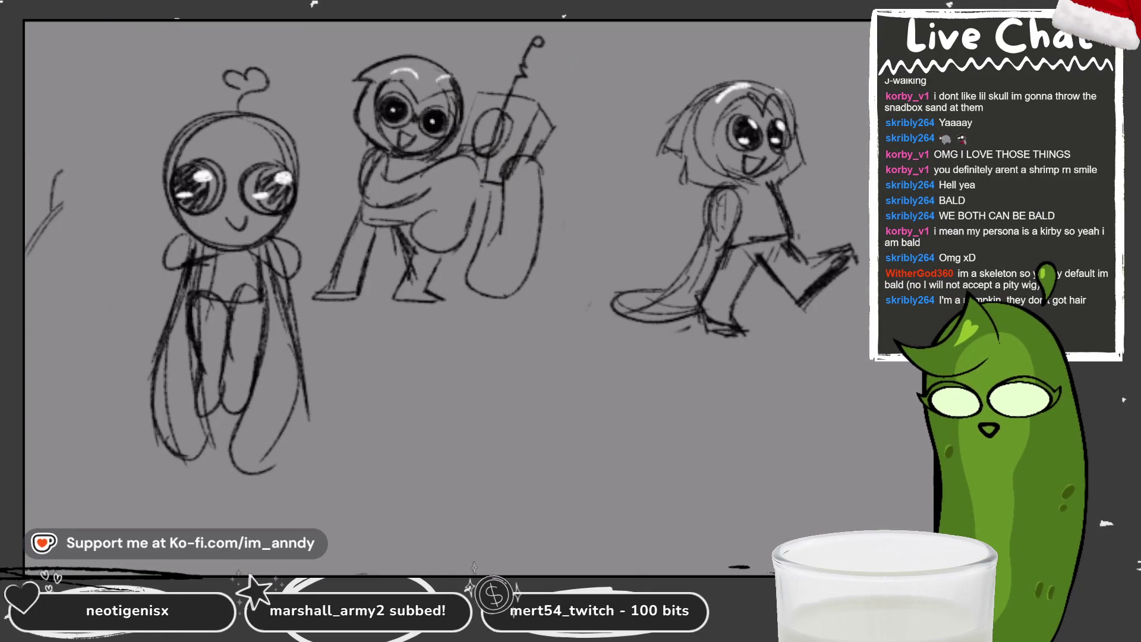
left_click_drag(481, 163, 468, 230)
key("ctrl+z")
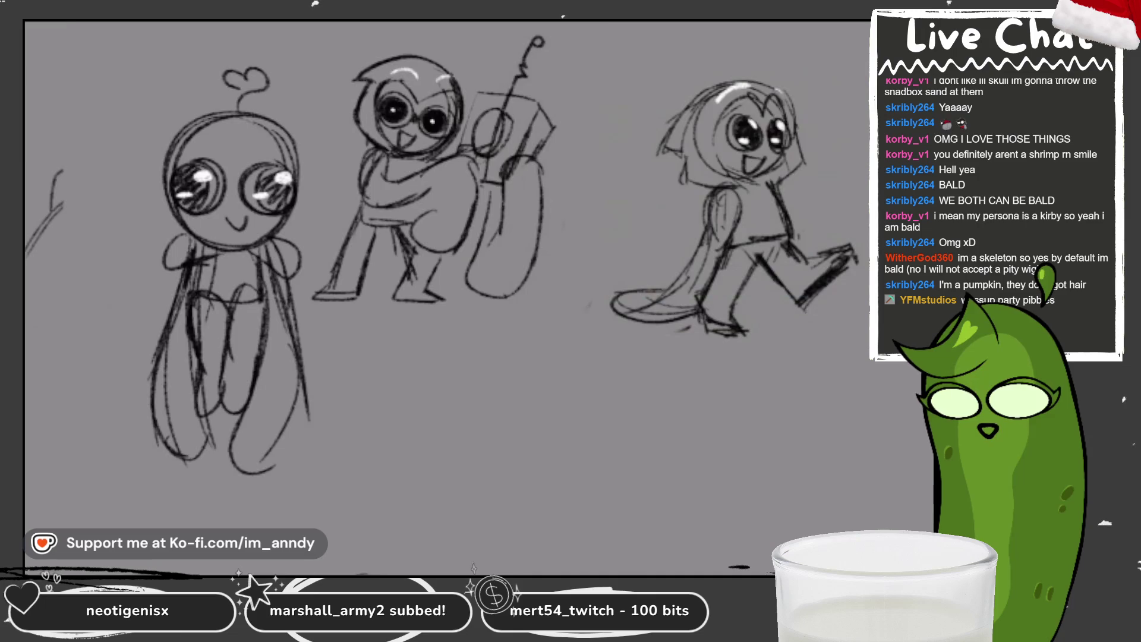
left_click_drag(388, 250, 468, 232)
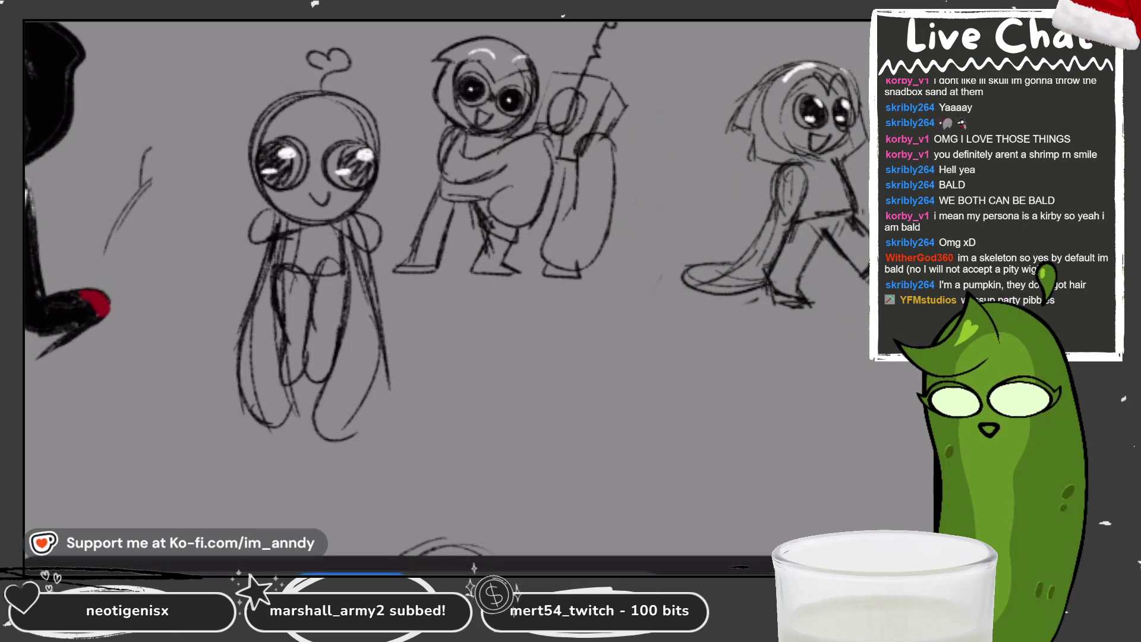
Lasso the box robot and scale it down with Transform, nudging it slightly left.
left_click_drag(624, 133, 629, 132)
key("ctrl+t")
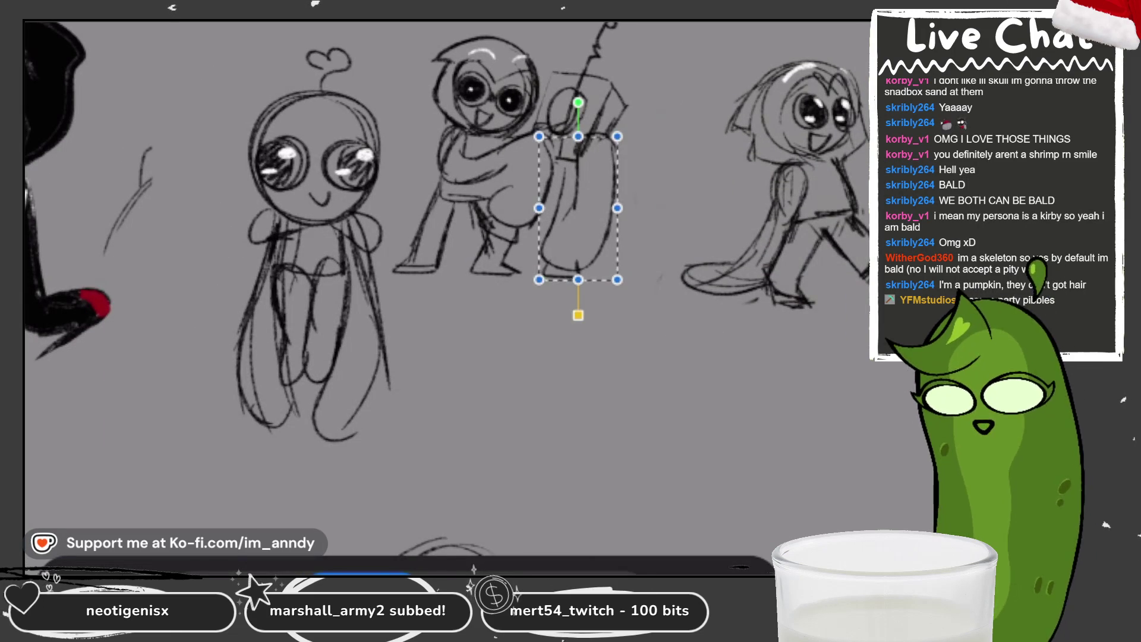
left_click_drag(618, 89, 610, 137)
left_click_drag(578, 197, 573, 196)
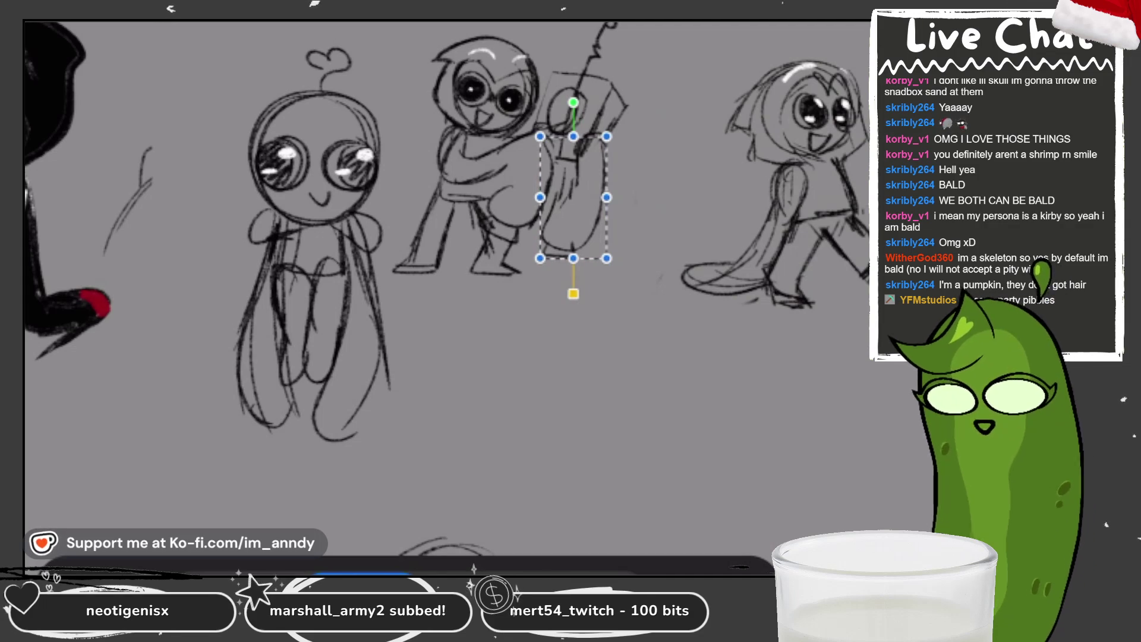
key("Return")
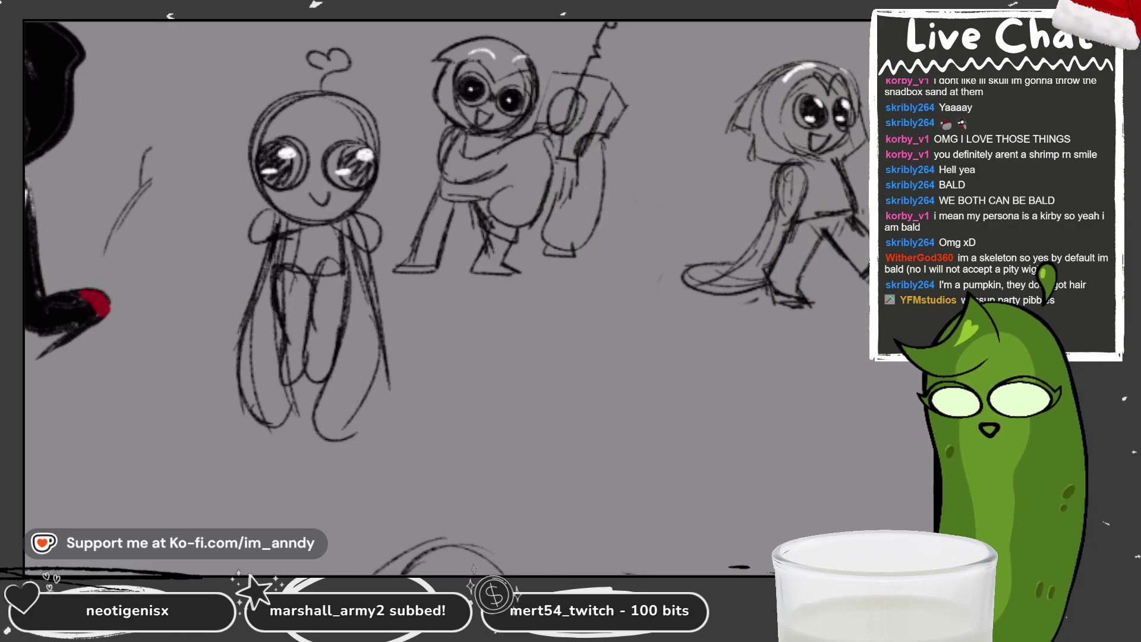
scroll(401, 294, "down", 2)
scroll(401, 294, "down", 2)
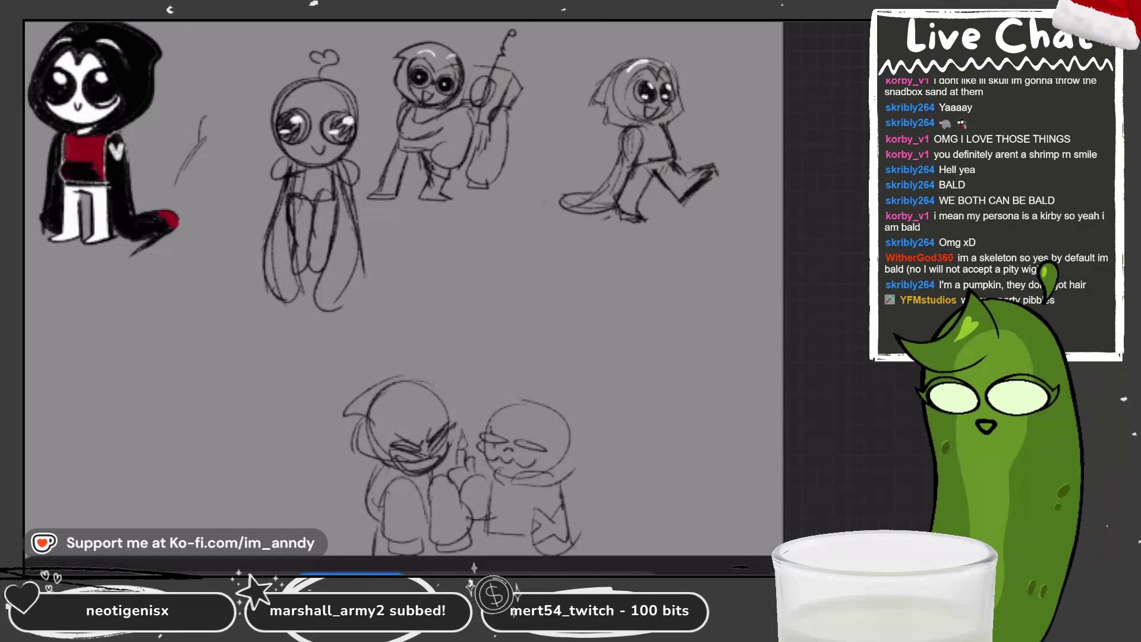
Lasso the hooded figure and drag it around before settling it back beside the others.
left_click_drag(371, 85, 412, 27)
key("ctrl+t")
mouse_move(447, 114)
left_mouse_down()
mouse_move(122, 352)
mouse_move(291, 211)
left_mouse_up()
left_click_drag(250, 127, 293, 139)
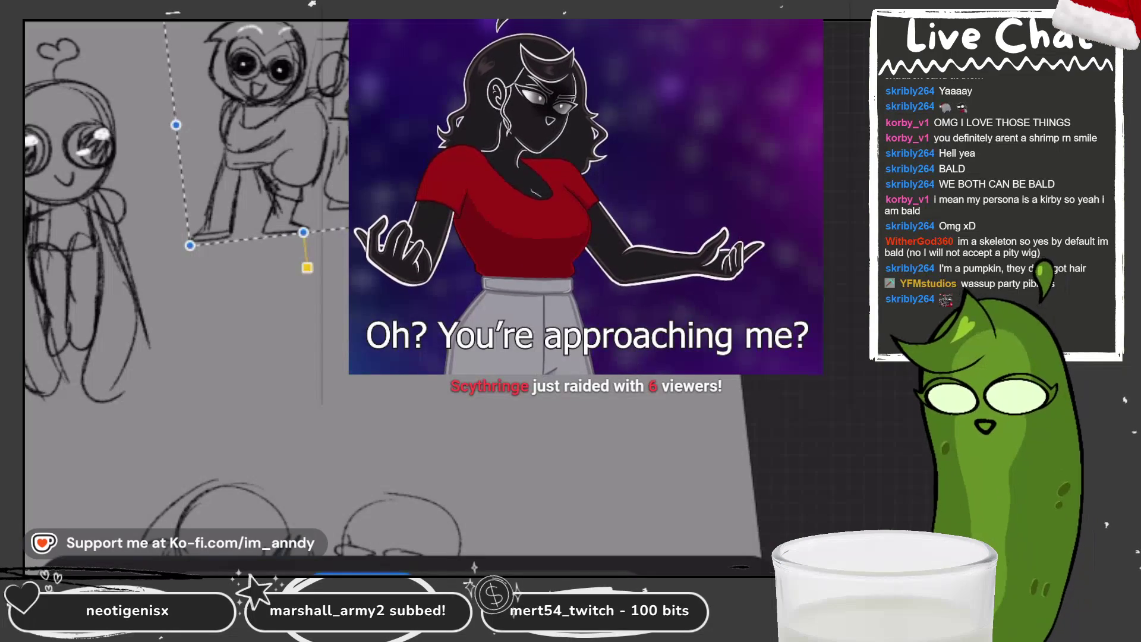
scroll(277, 113, "up", 2)
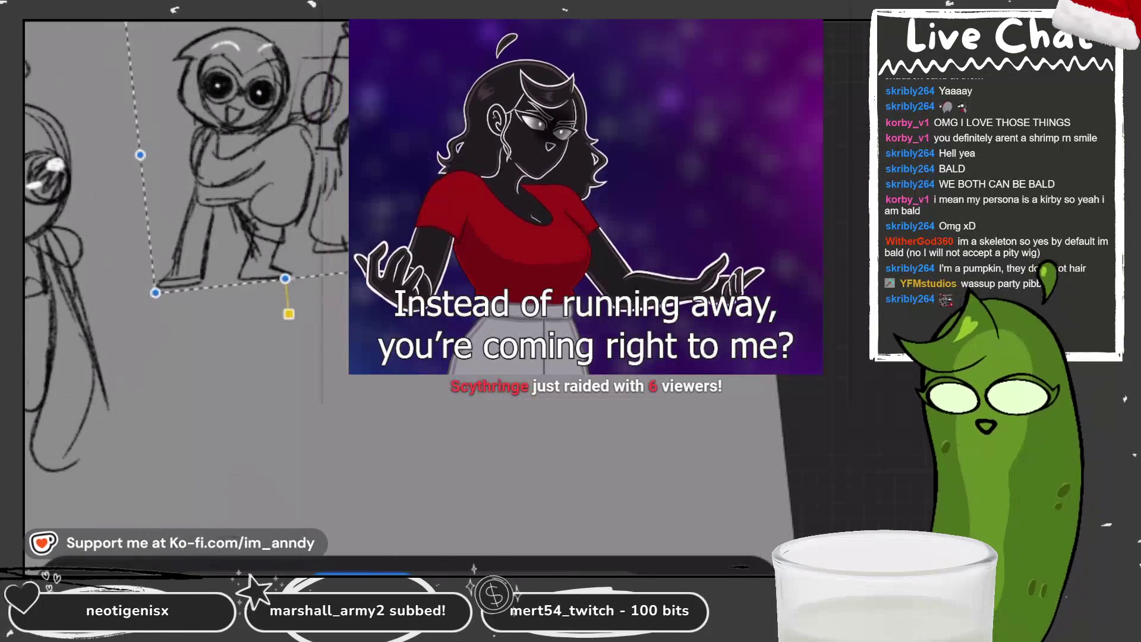
scroll(178, 295, "down", 2)
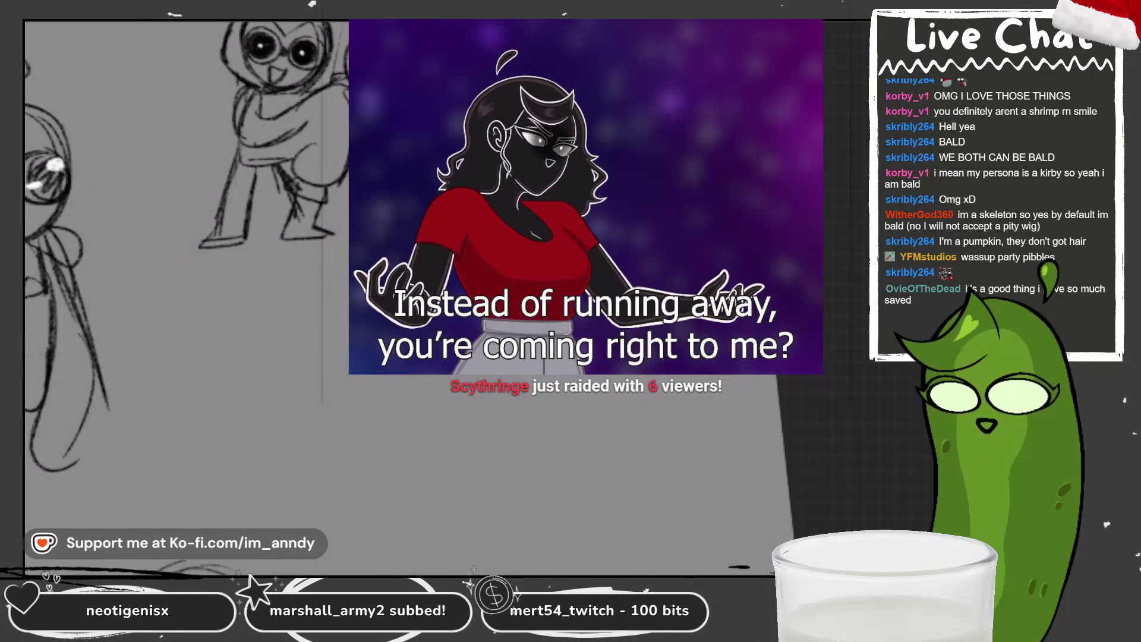
scroll(179, 294, "down", 2)
scroll(295, 89, "up", 1)
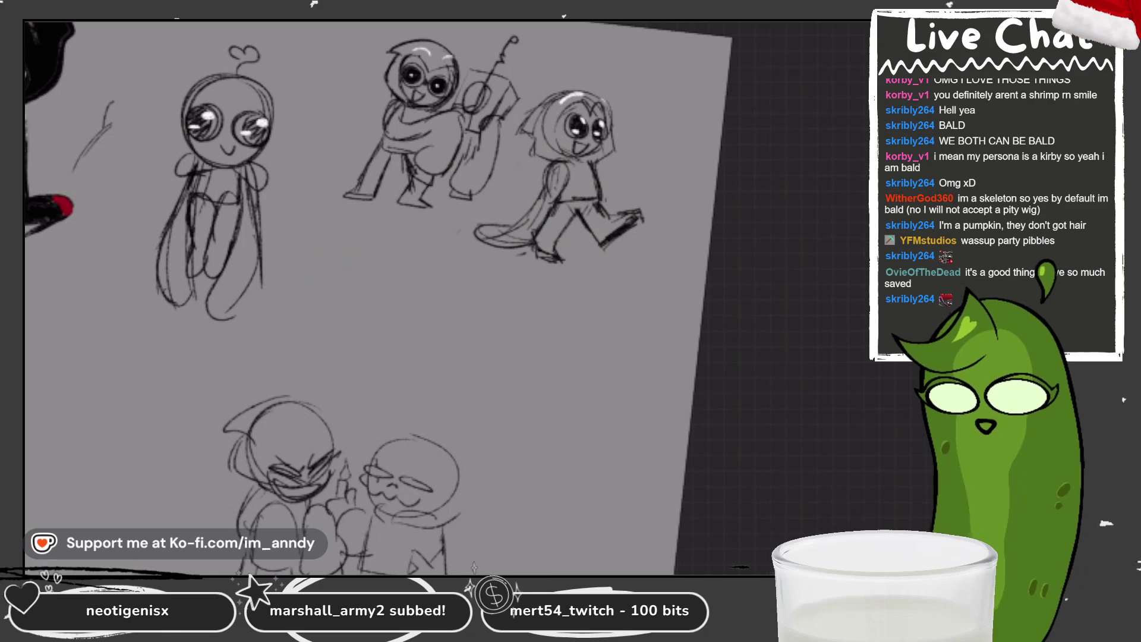
scroll(445, 304, "down", 3)
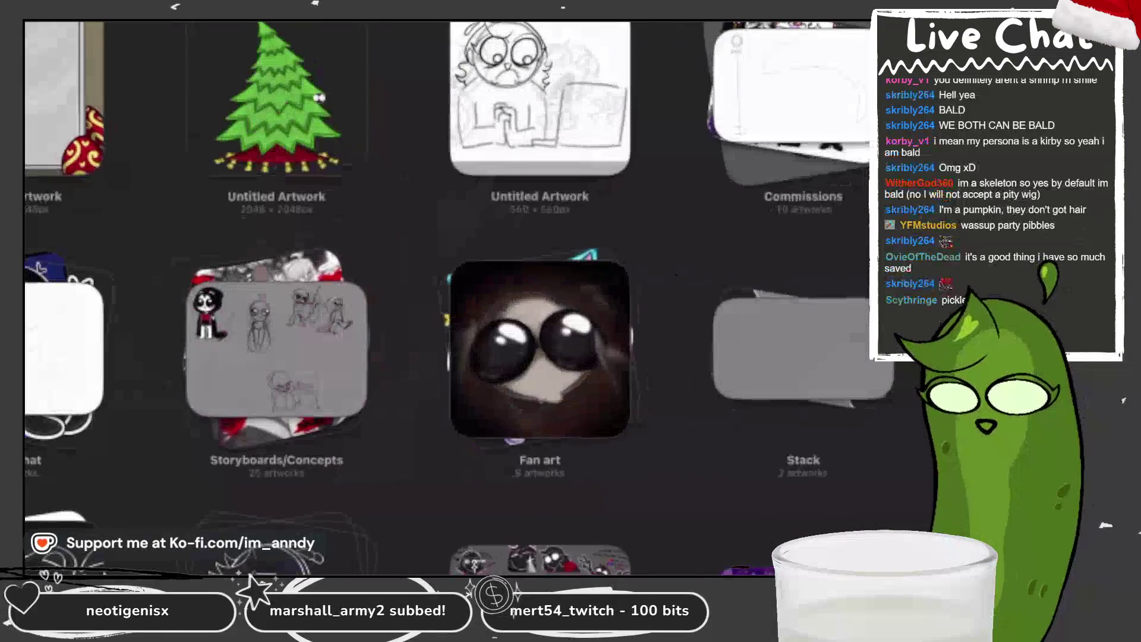
Preview the ornament and Christmas tree artworks, then reopen the doodle sketch in the Storyboards/Concepts stack.
left_click(65, 98)
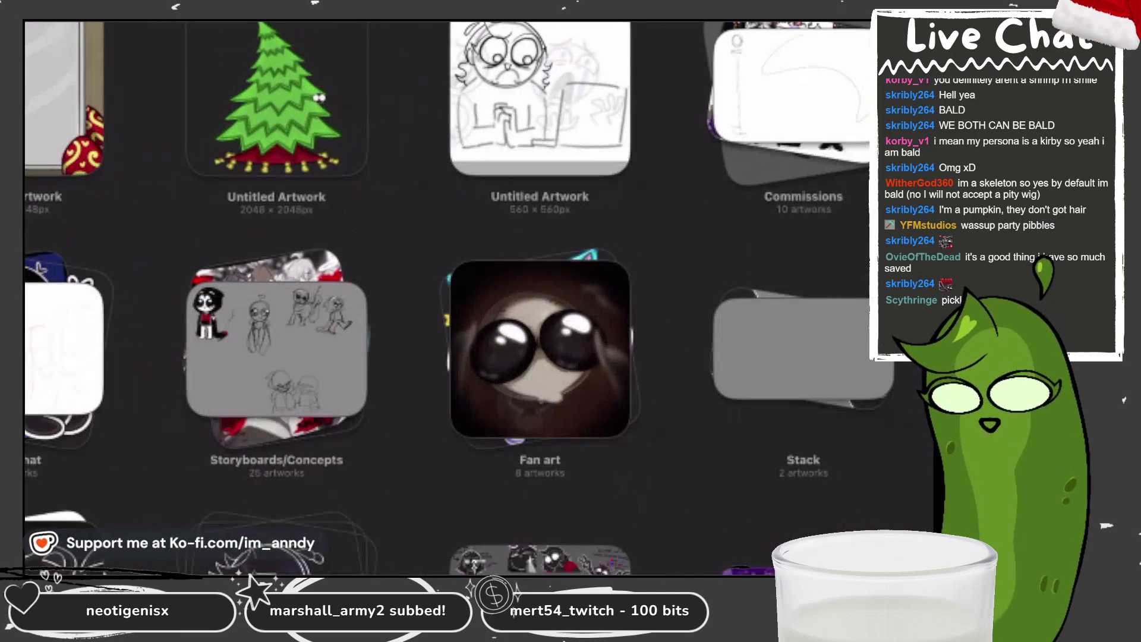
left_click(255, 115)
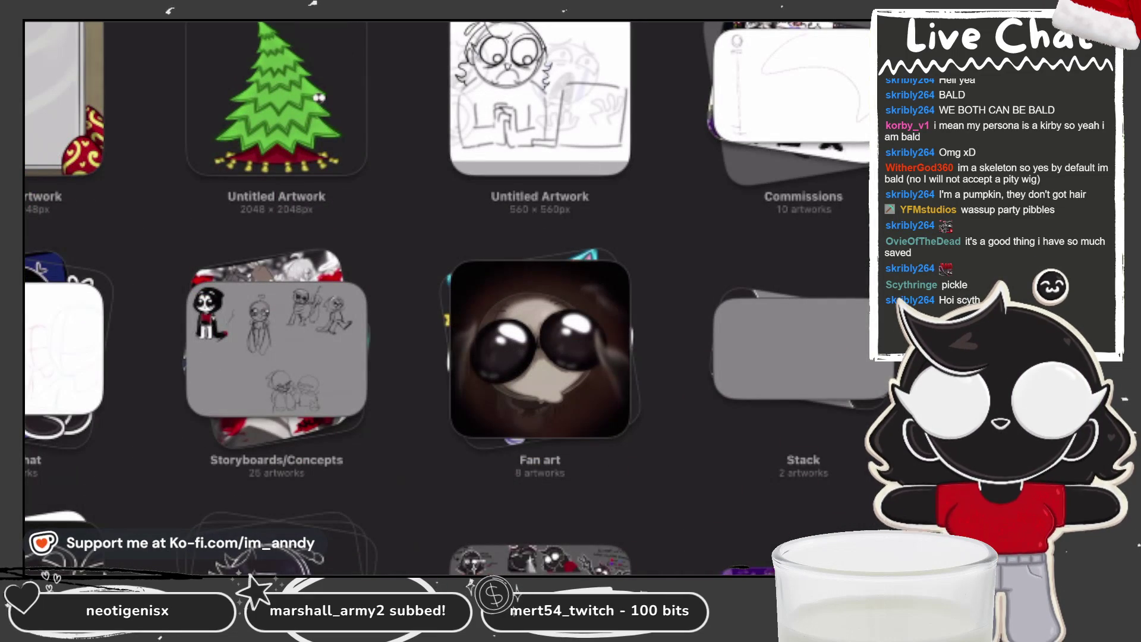
left_click(276, 348)
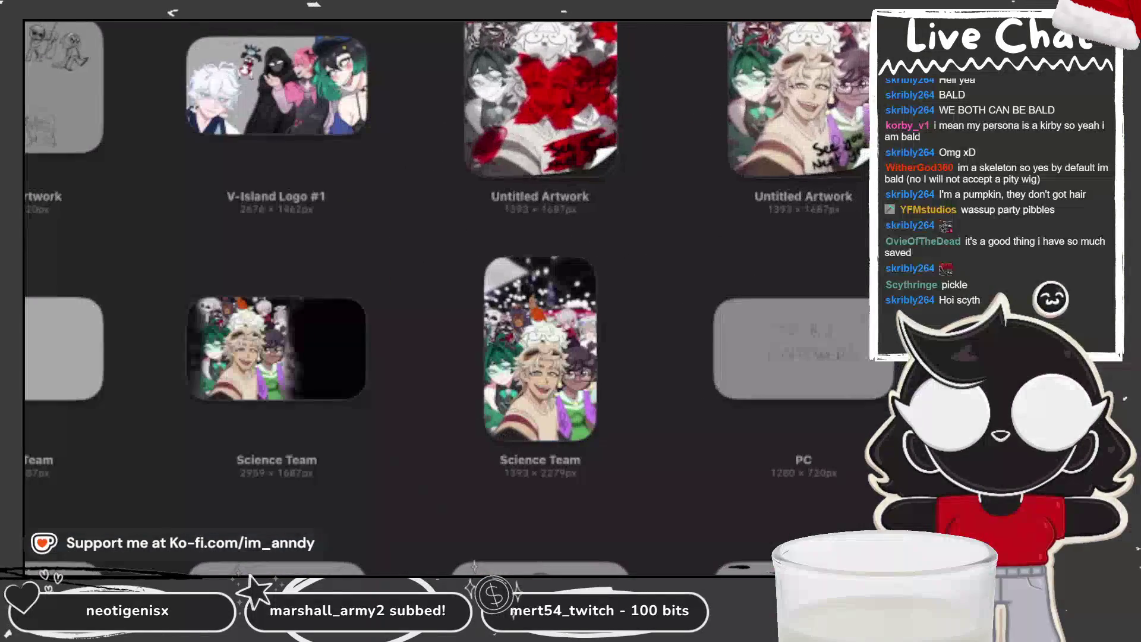
left_click(53, 98)
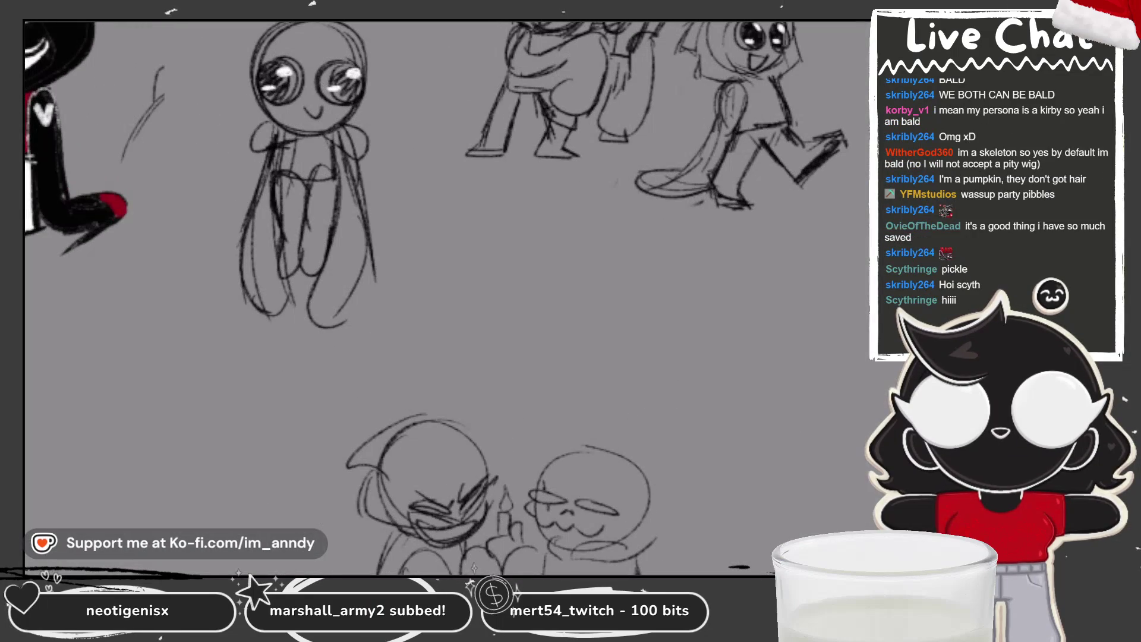